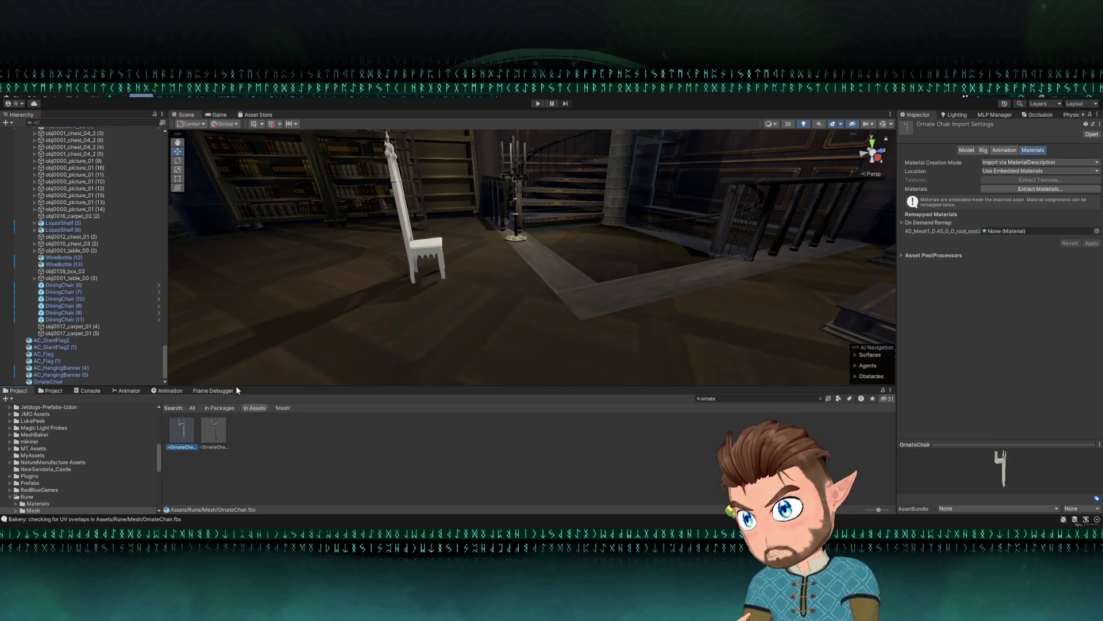
- Extract the OrnateChair's embedded material into its own asset and fly the view closer to the chair
left_click(1035, 190)
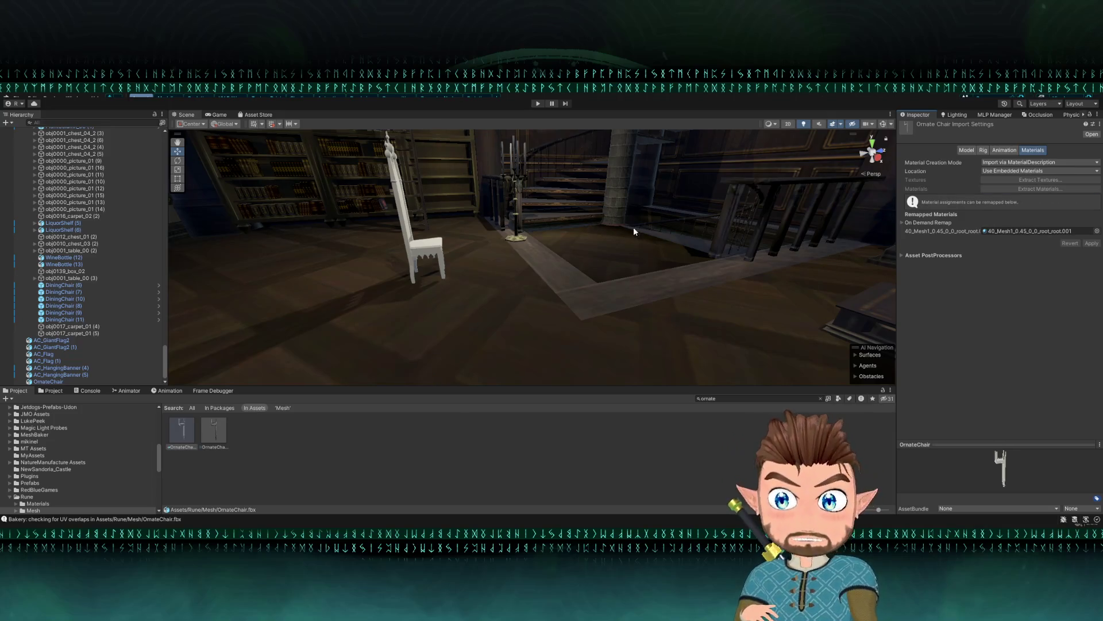
left_click_drag(636, 232, 552, 236)
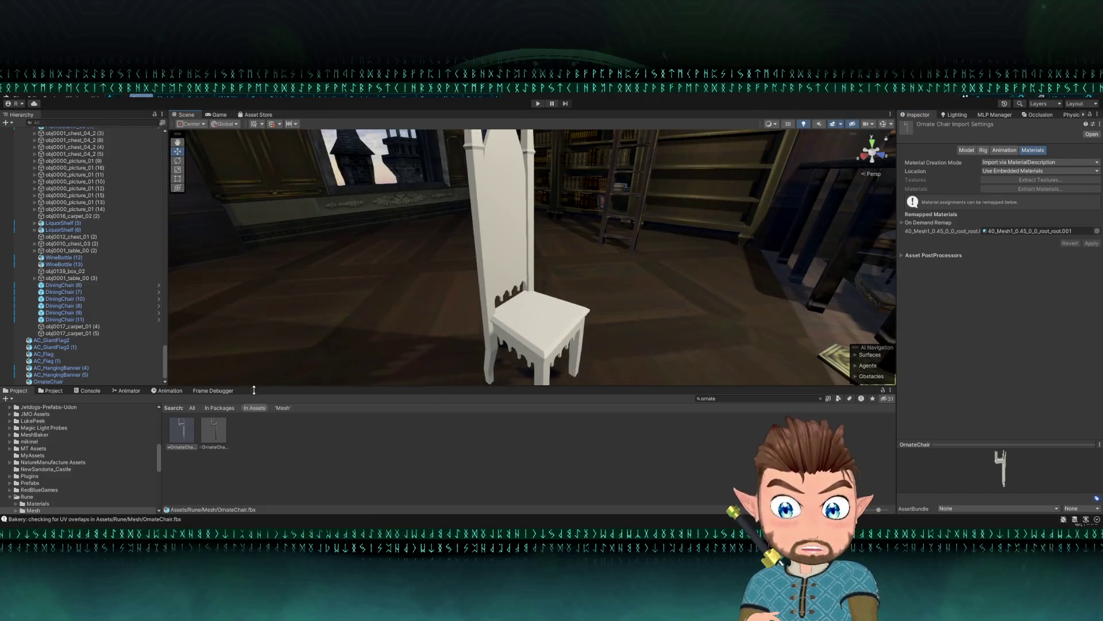
left_click(519, 308)
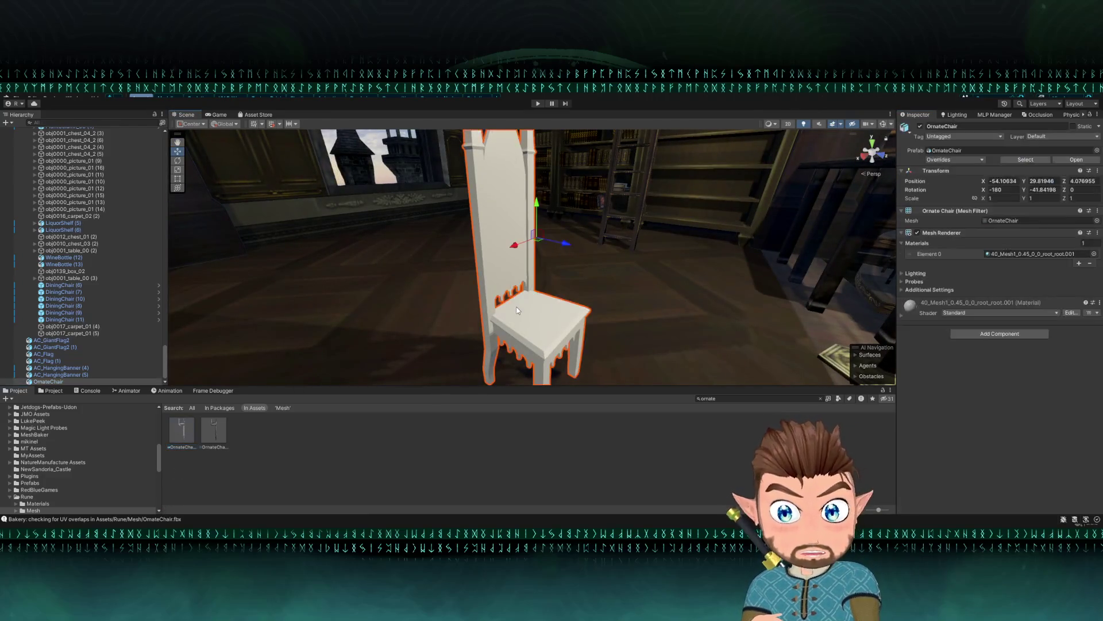
left_click_drag(519, 309, 795, 311)
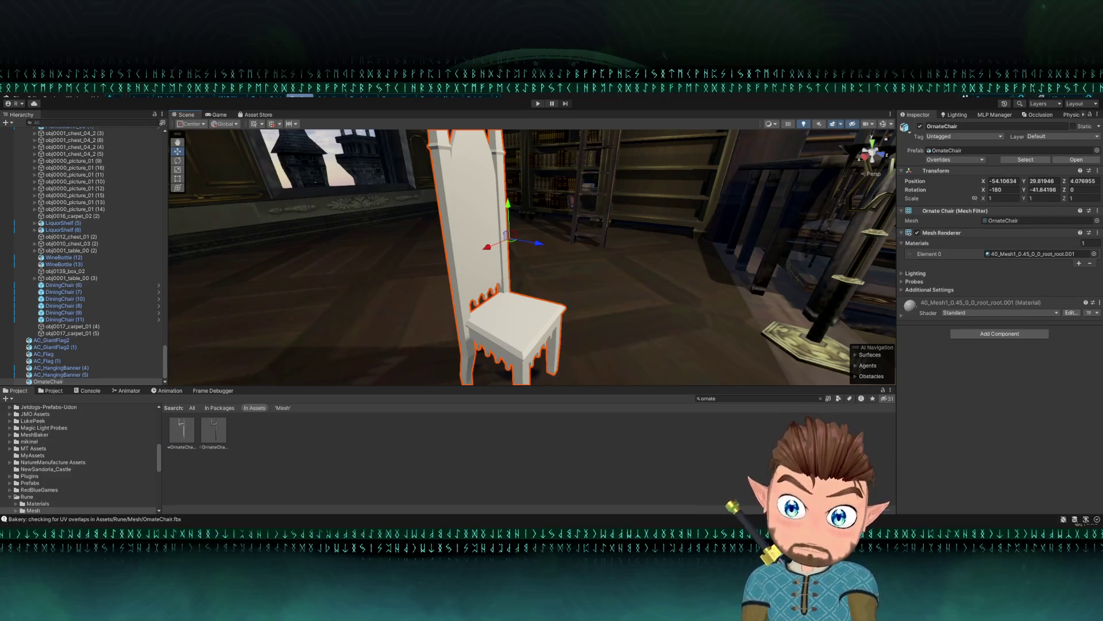
- Pull the Scene view back away from the placed OrnateChair
mouse_move(546, 309)
left_mouse_down()
mouse_move(596, 183)
mouse_move(619, 232)
mouse_move(704, 293)
mouse_move(674, 295)
left_mouse_up()
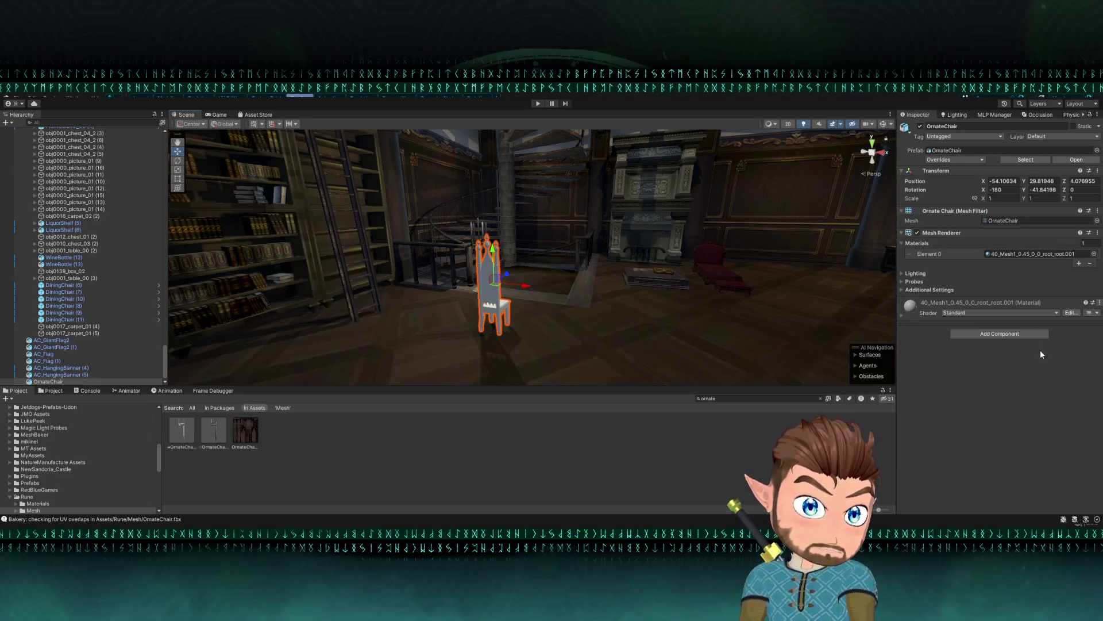
- Find the chair's 40_Mesh1 material in Assets/Rune/Materials and rename it OrnateChair
left_click(901, 313)
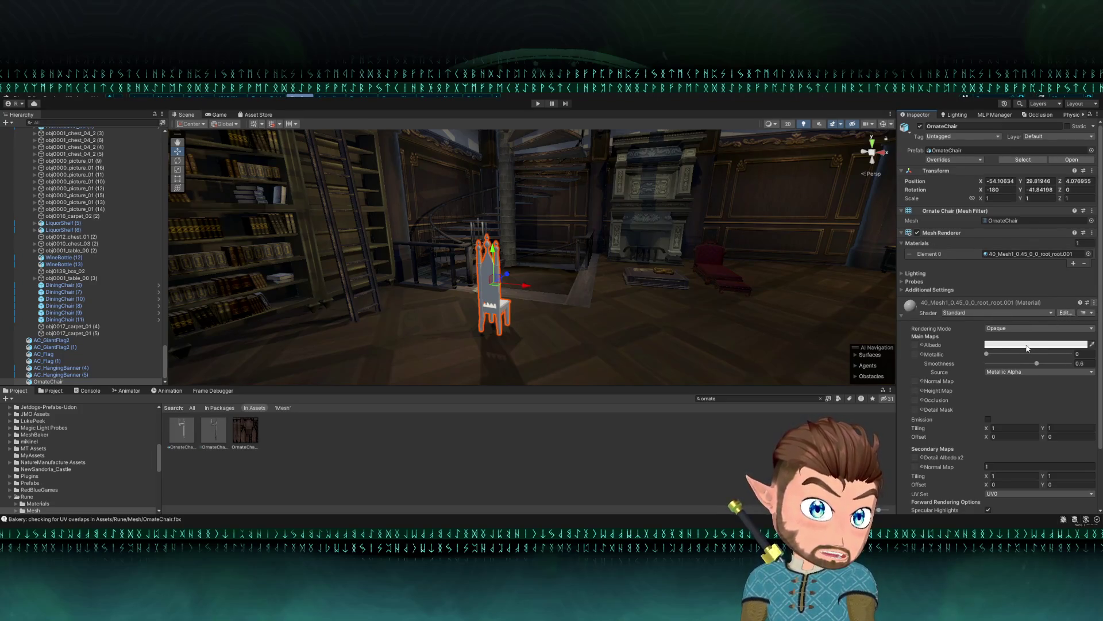
left_click(1029, 253)
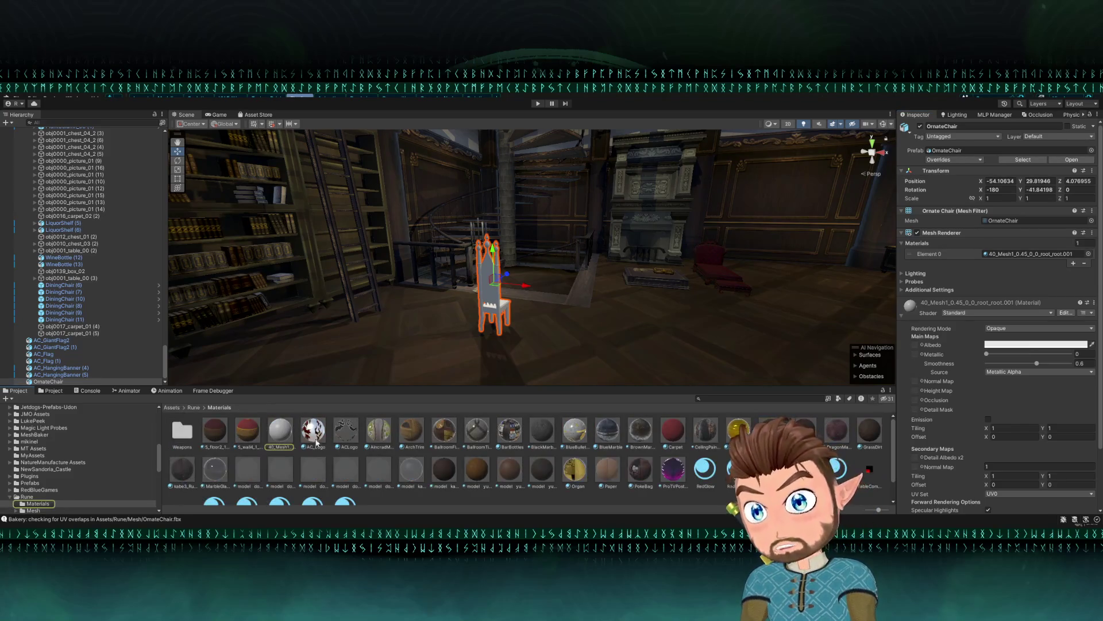
left_click(281, 447)
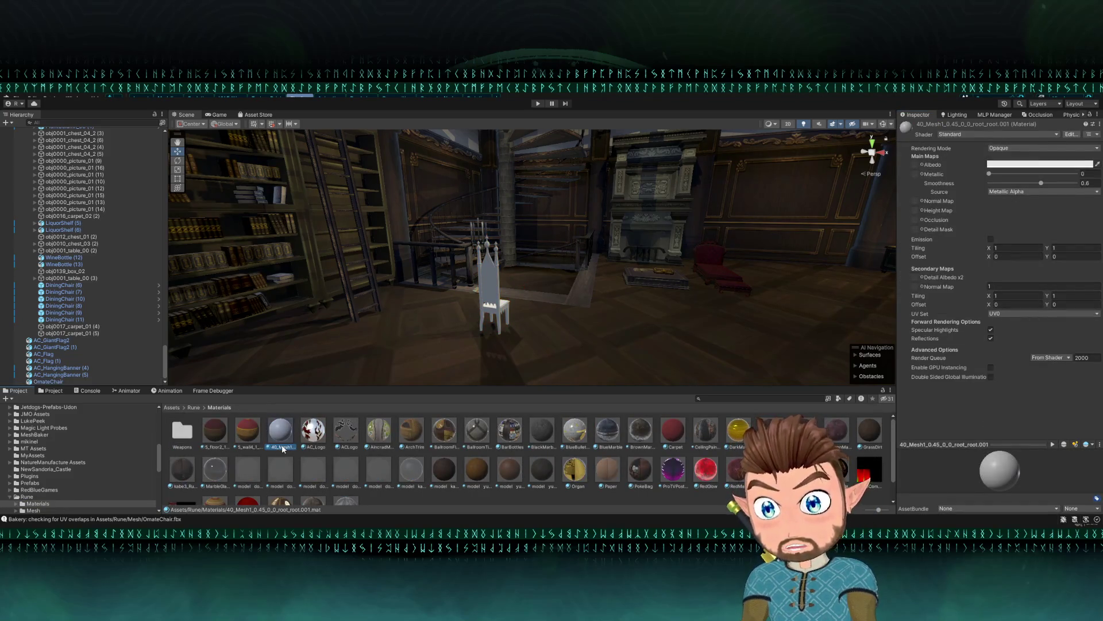
left_click(282, 447)
type("OrnateChair")
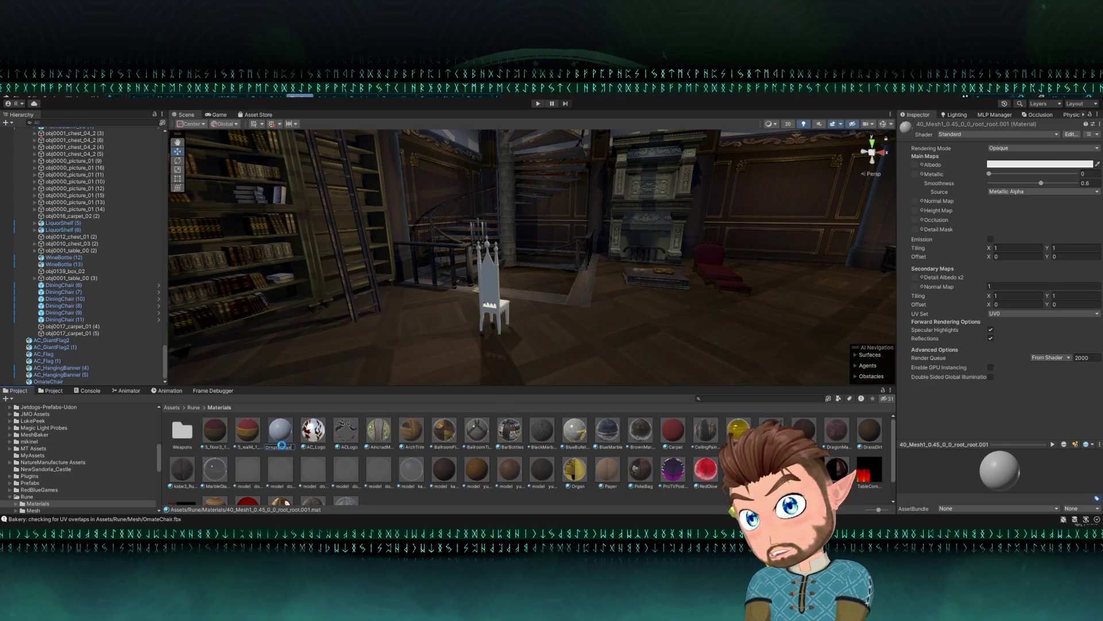
key("Return")
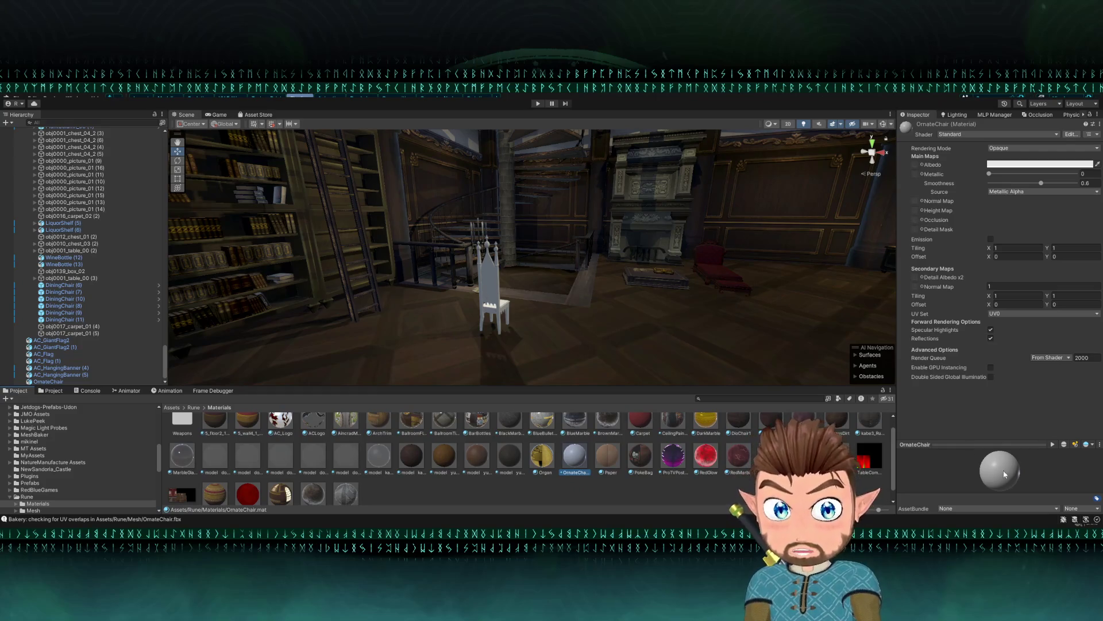
- Give the OrnateChair material an albedo texture, Smoothness 0 and the Standard (Specular setup) shader
left_click(926, 166)
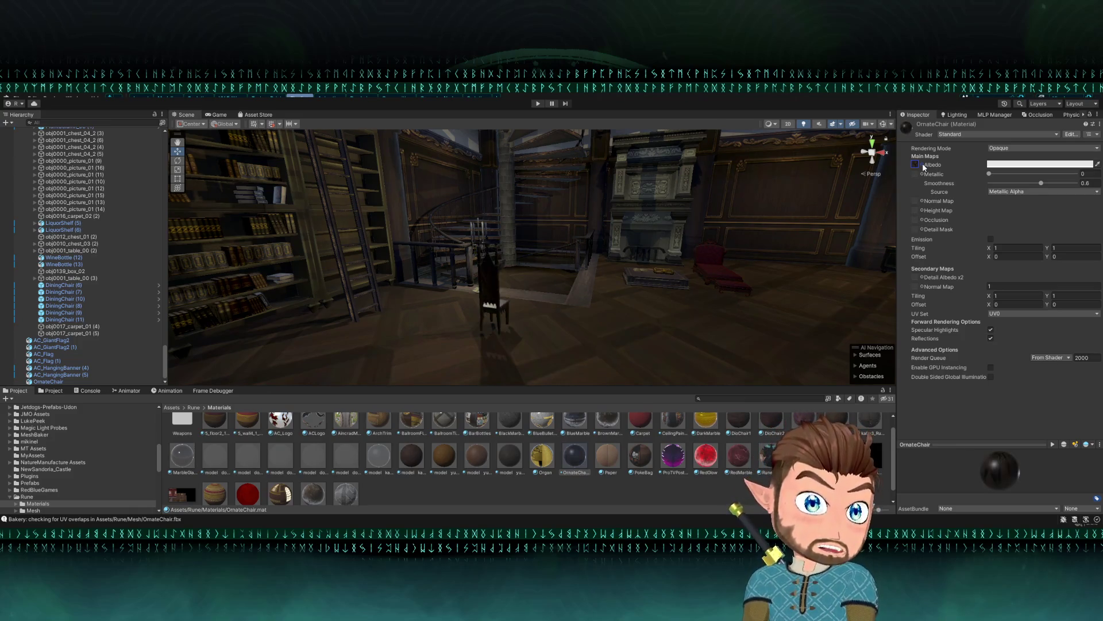
mouse_move(640, 252)
left_mouse_down()
mouse_move(525, 229)
mouse_move(419, 278)
mouse_move(369, 264)
left_mouse_up()
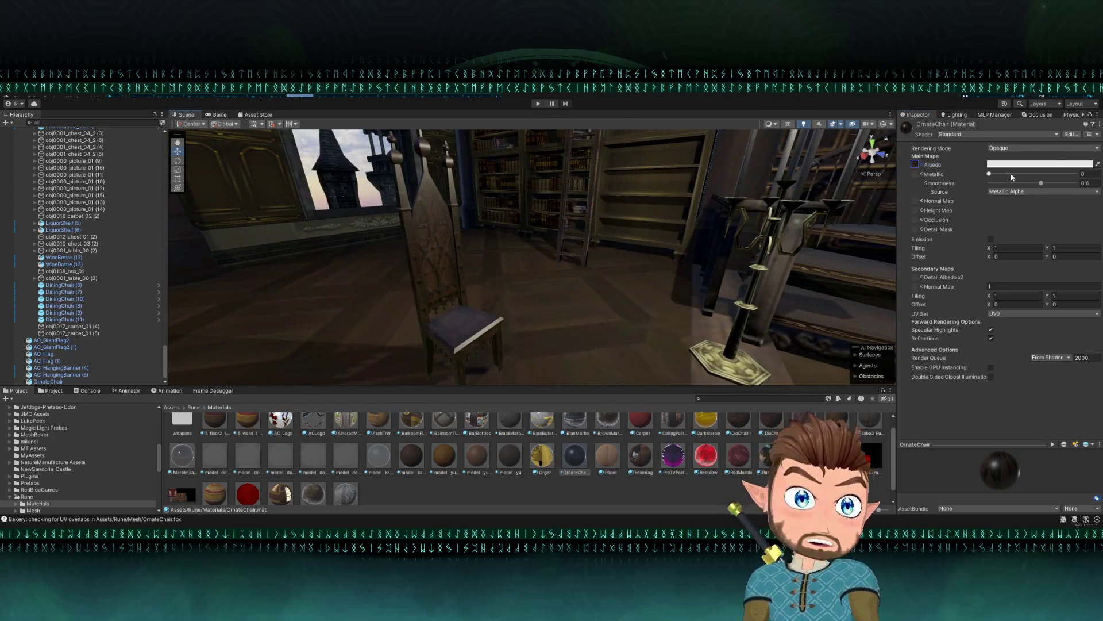
left_click_drag(1029, 184, 967, 186)
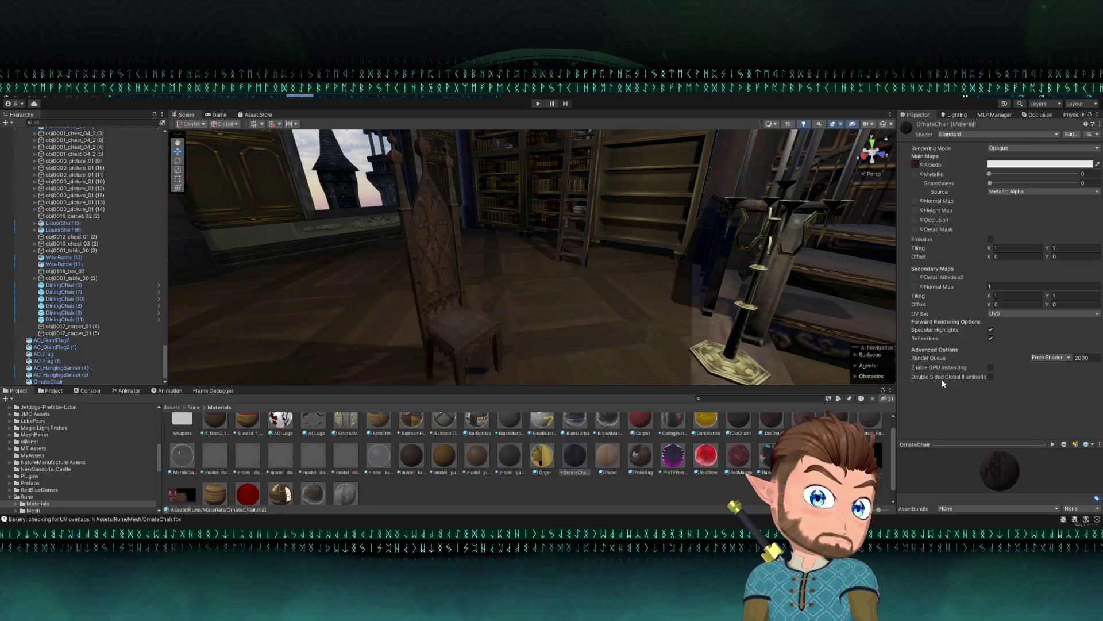
key("ctrl+z")
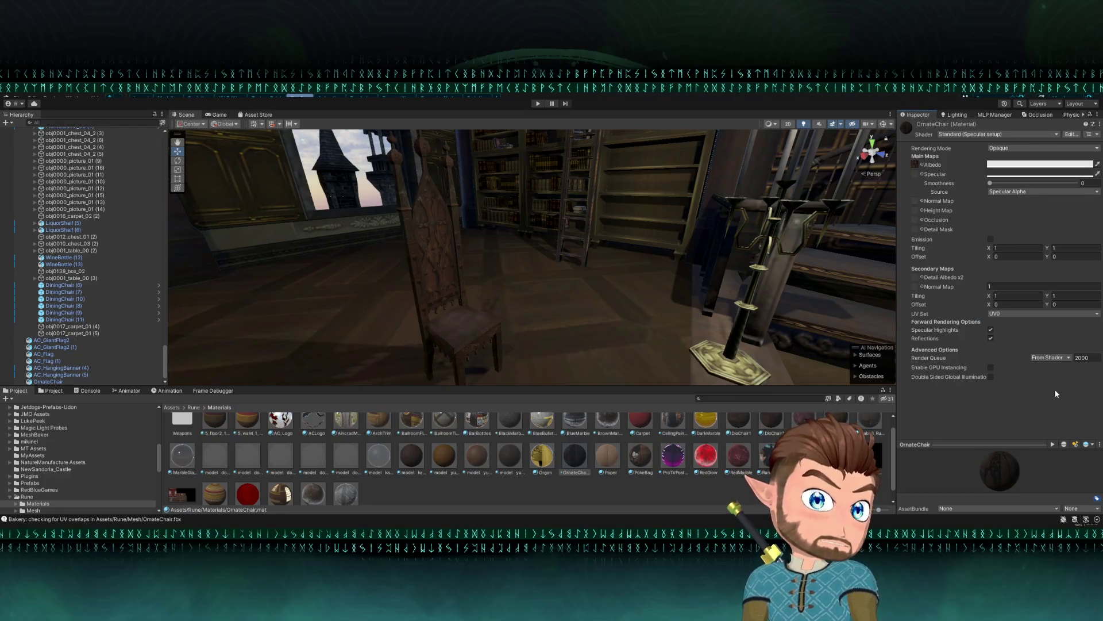
mouse_move(714, 249)
left_mouse_down()
mouse_move(555, 303)
mouse_move(532, 322)
mouse_move(538, 330)
mouse_move(336, 280)
mouse_move(322, 302)
mouse_move(567, 315)
mouse_move(666, 205)
mouse_move(677, 234)
mouse_move(929, 241)
left_mouse_up()
left_click(569, 297)
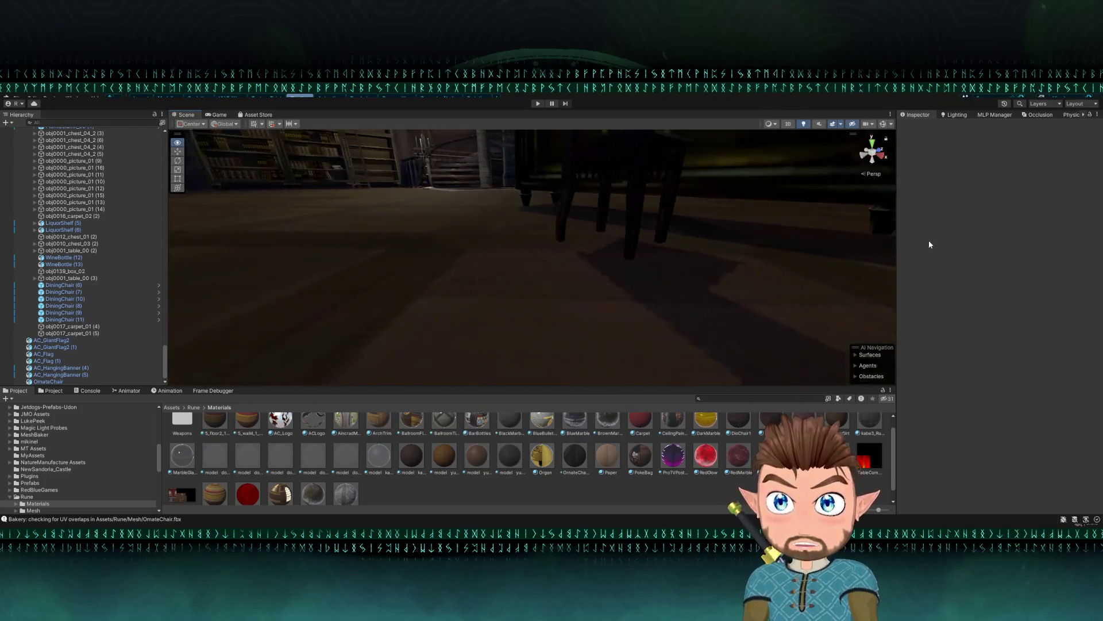
- Delete the chest standing near the window and bookshelves
left_click(564, 234)
mouse_move(566, 234)
left_mouse_down()
mouse_move(552, 242)
mouse_move(454, 195)
mouse_move(535, 233)
left_mouse_up()
left_click(568, 240)
key("Delete")
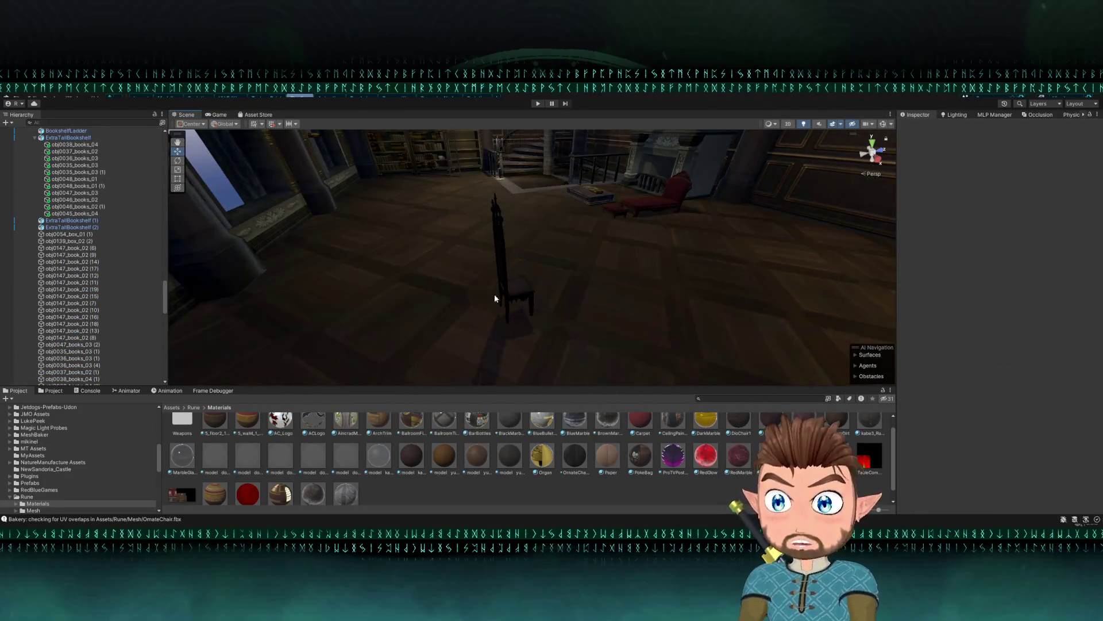
- Rotate the OrnateChair around its vertical axis to a Y rotation of -131.842
left_click(500, 292)
key("e")
left_click_drag(546, 270, 505, 253)
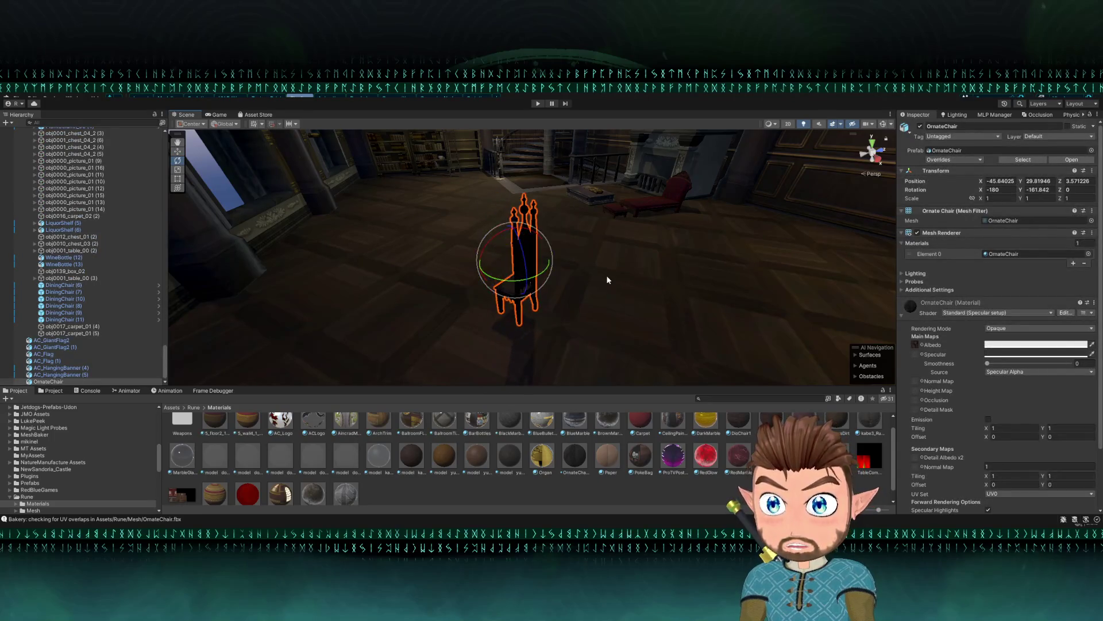
key("w")
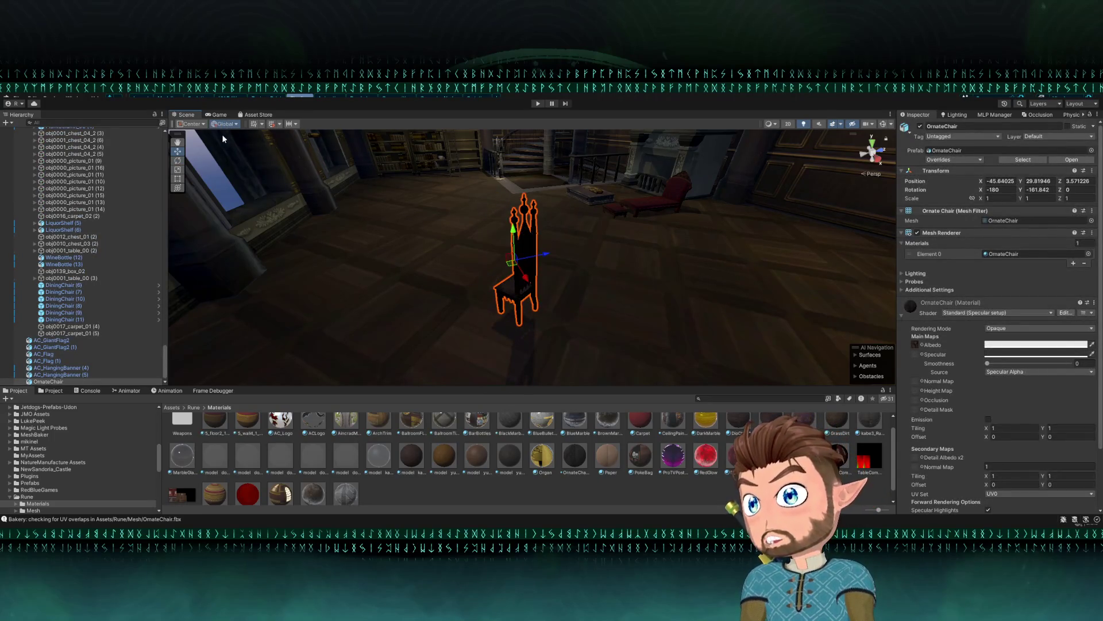
left_click(224, 124)
left_click(232, 124)
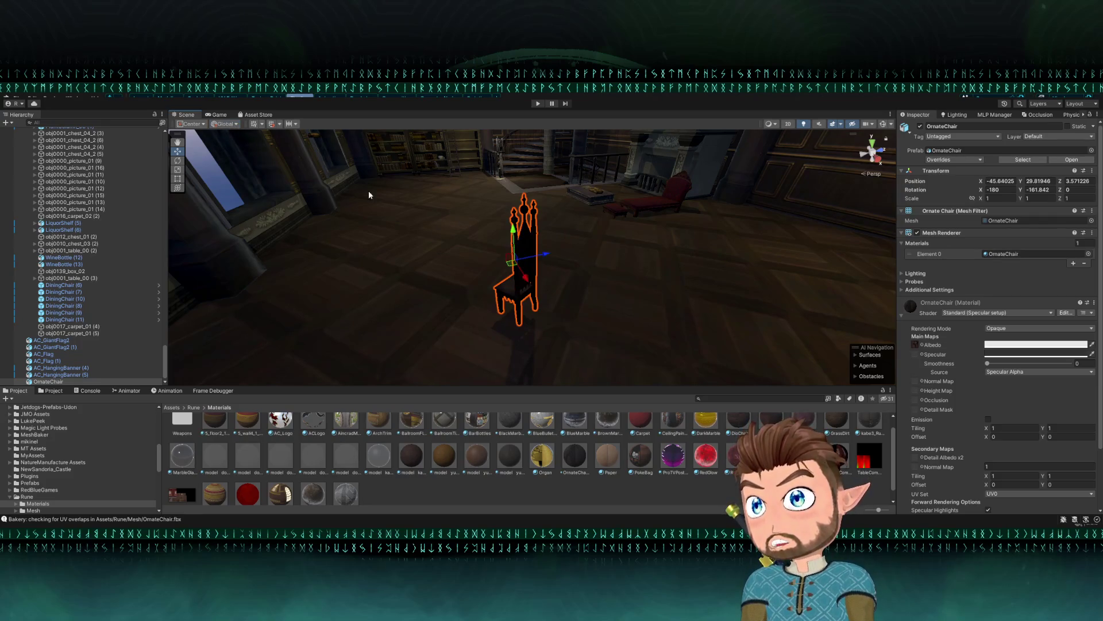
key("e")
mouse_move(525, 284)
left_mouse_down()
mouse_move(504, 285)
mouse_move(636, 307)
mouse_move(605, 293)
mouse_move(408, 287)
mouse_move(485, 247)
mouse_move(615, 246)
mouse_move(575, 285)
mouse_move(598, 290)
mouse_move(638, 242)
mouse_move(766, 204)
mouse_move(671, 256)
left_mouse_up()
key("w")
- Frame the small box obj0054_box_01 (1) and drag it up and right to a new spot
left_click(598, 290)
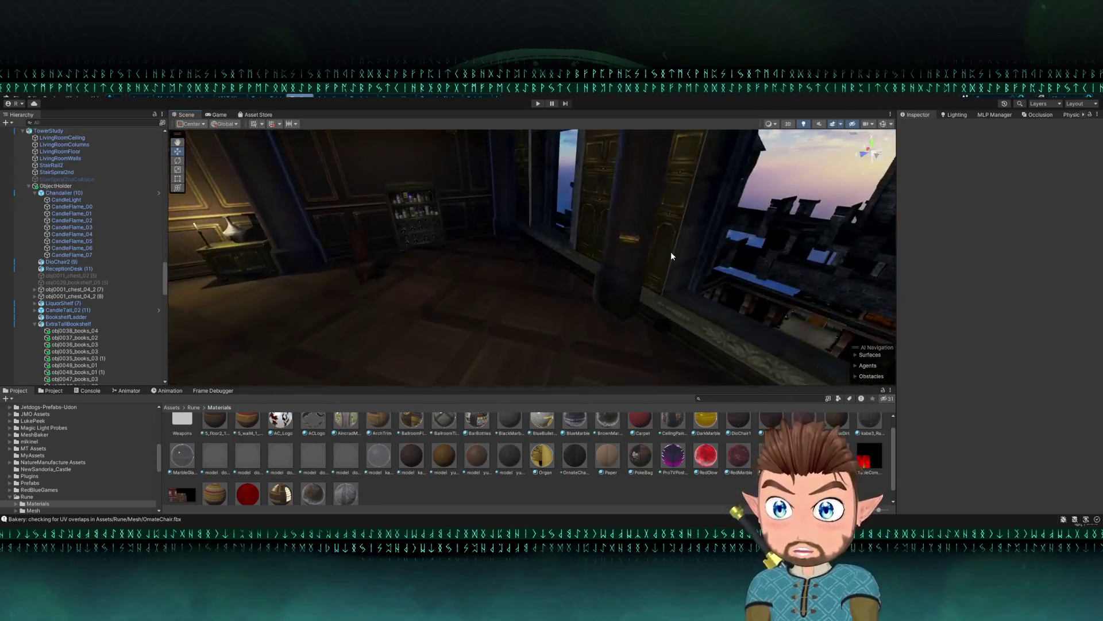
left_click(628, 238)
key("f")
left_click(388, 308)
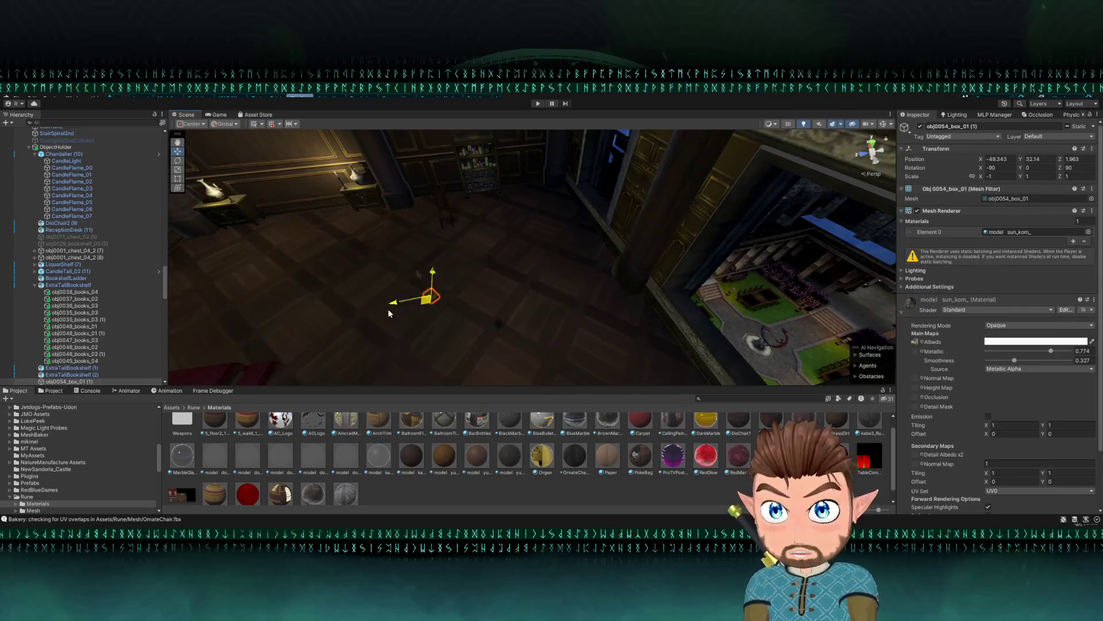
mouse_move(387, 308)
left_mouse_down()
mouse_move(379, 301)
mouse_move(404, 270)
left_mouse_up()
left_click_drag(484, 227, 401, 263)
key("f")
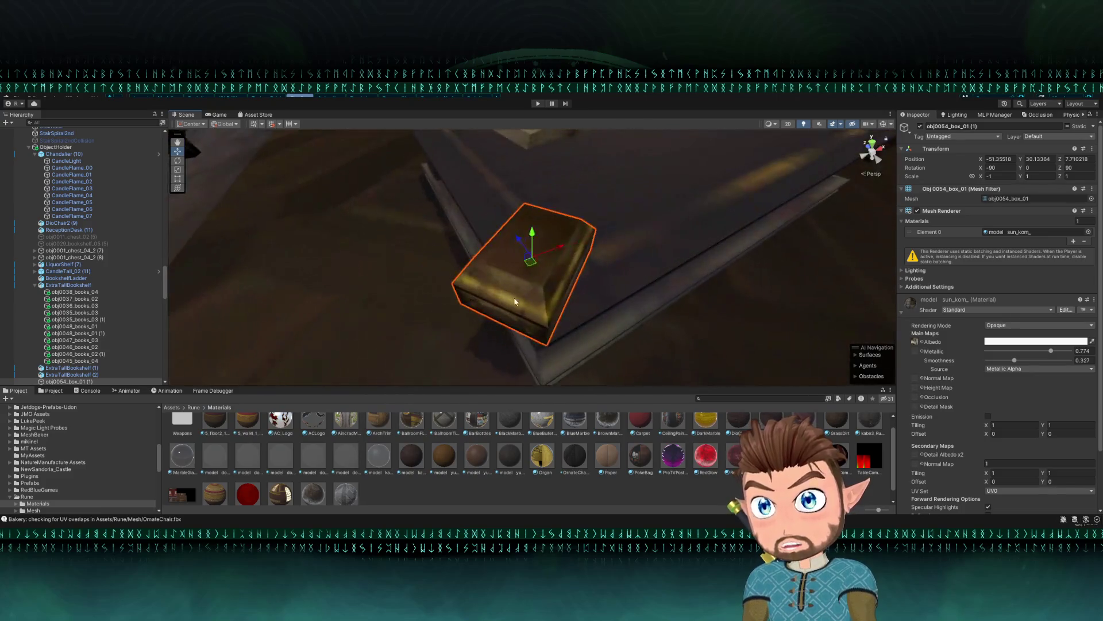
mouse_move(544, 338)
left_mouse_down()
mouse_move(522, 276)
mouse_move(546, 343)
left_mouse_up()
mouse_move(535, 280)
left_mouse_down()
mouse_move(582, 233)
mouse_move(572, 155)
mouse_move(567, 202)
left_mouse_up()
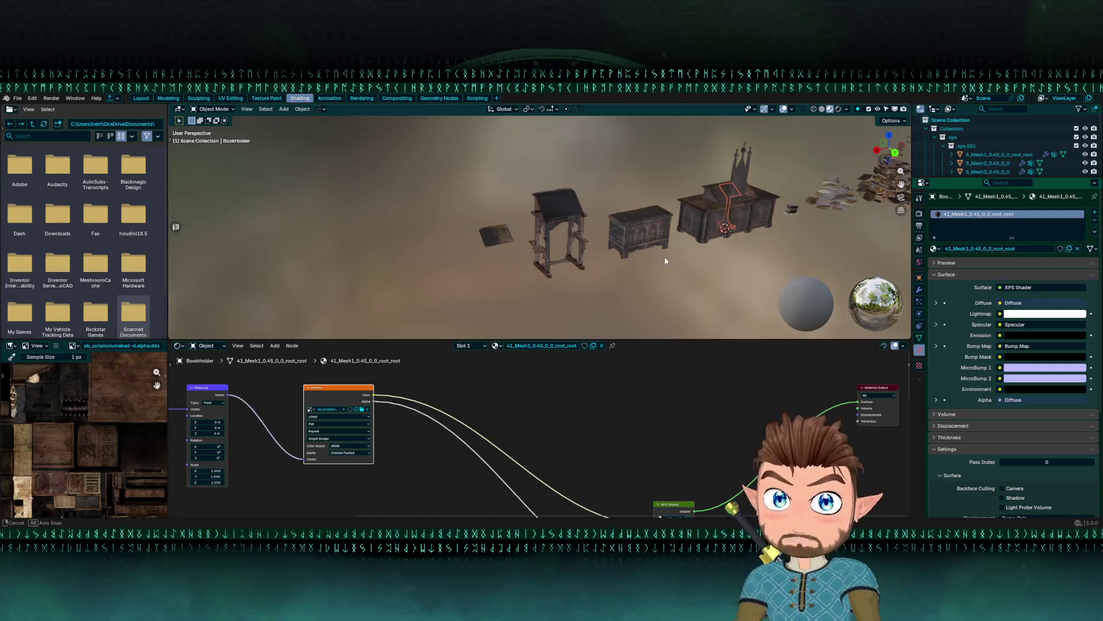
mouse_move(665, 256)
left_mouse_down()
mouse_move(546, 276)
mouse_move(170, 107)
left_mouse_up()
left_click(18, 98)
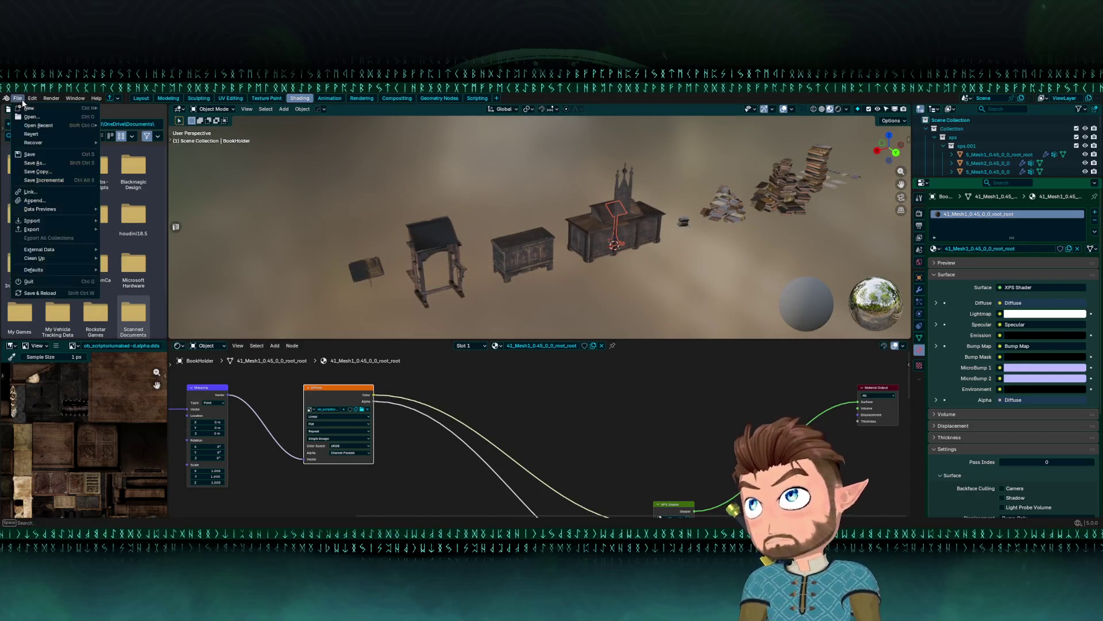
mouse_move(40, 211)
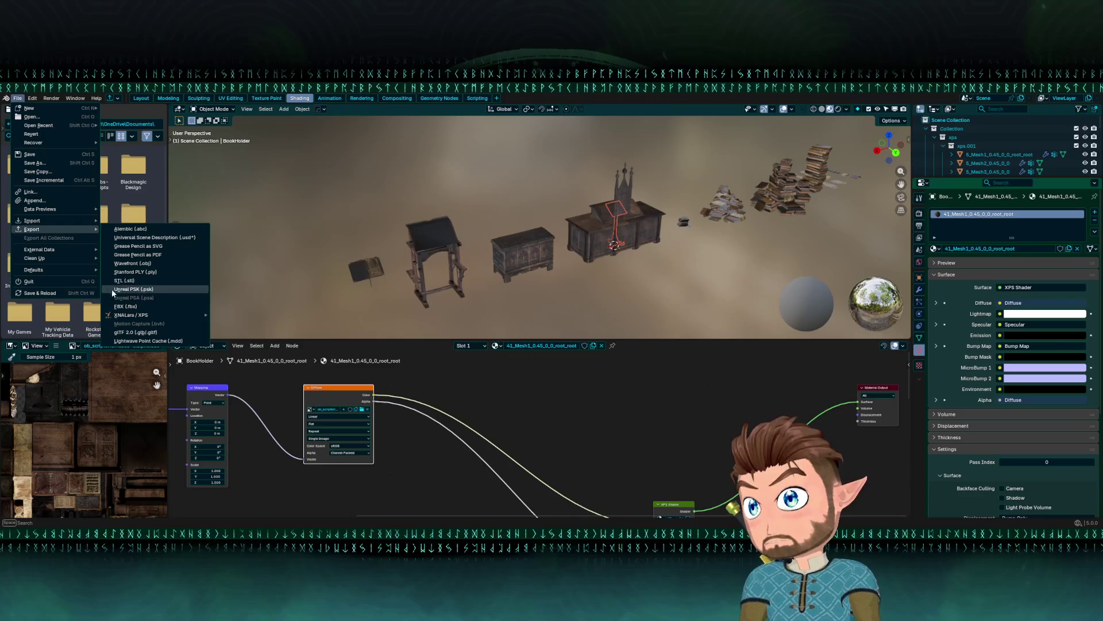
key("Escape")
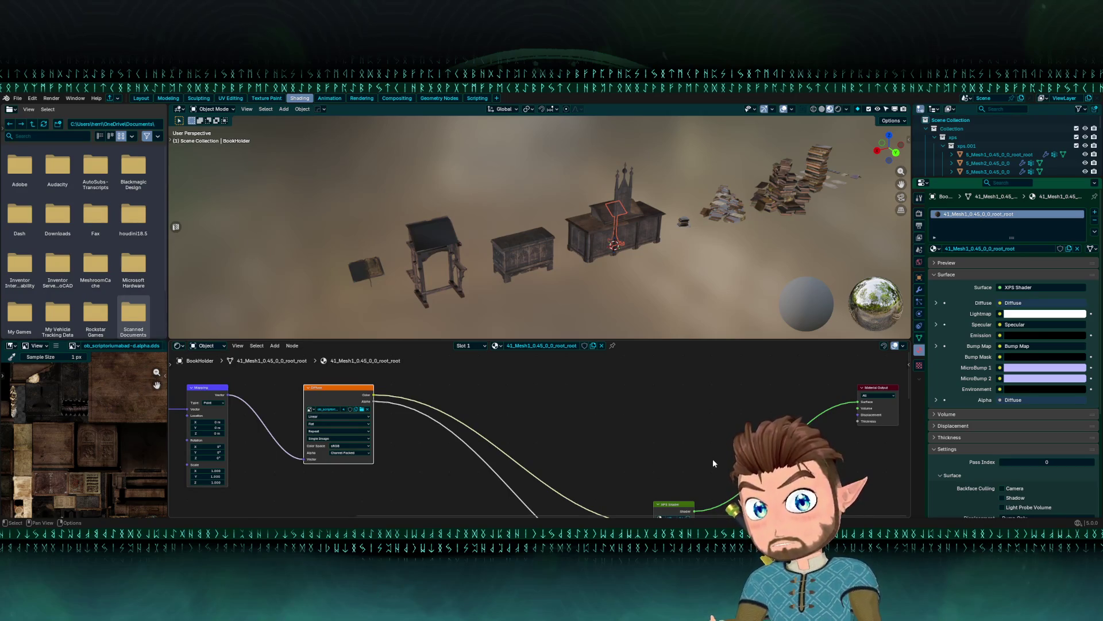
- Check the Scriptorium desk's object name
left_click_drag(624, 281, 618, 289)
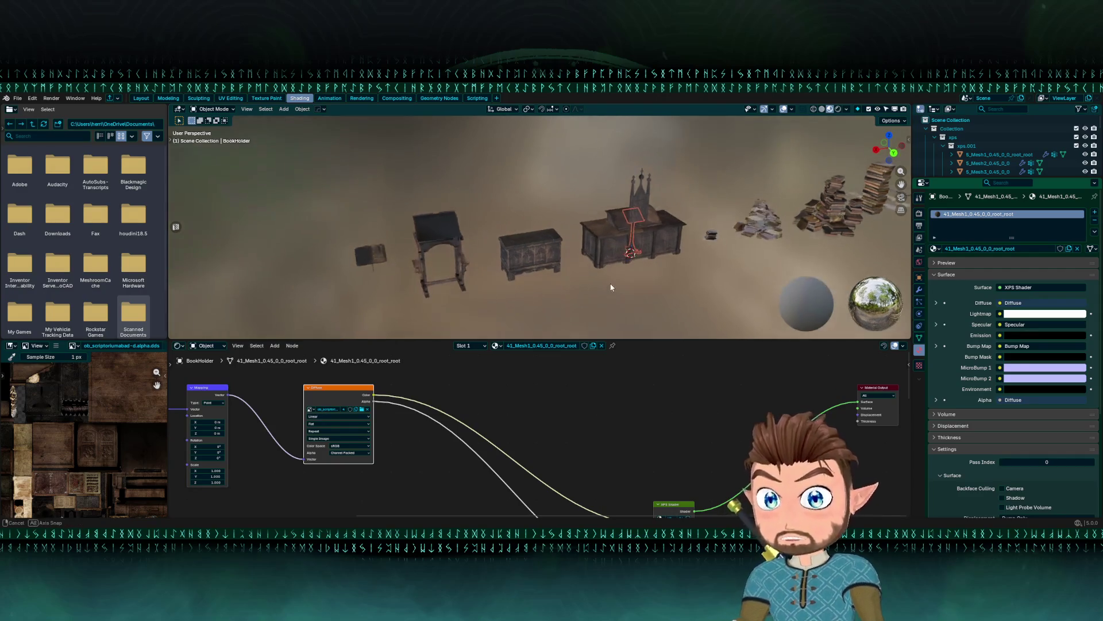
left_click(595, 226)
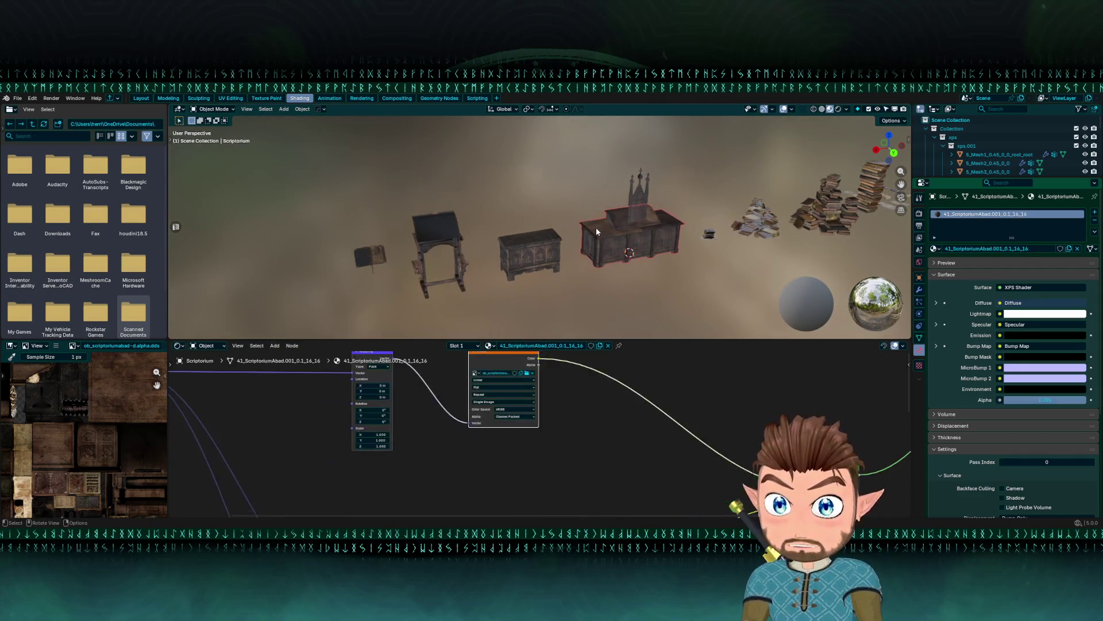
key("F2")
key("Return")
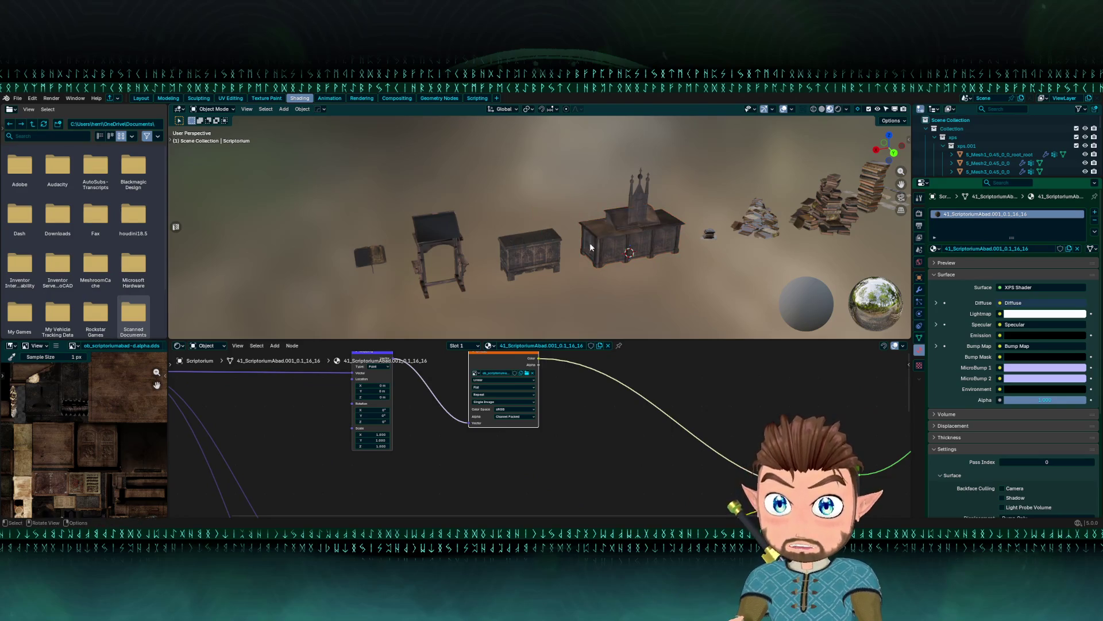
key("F2")
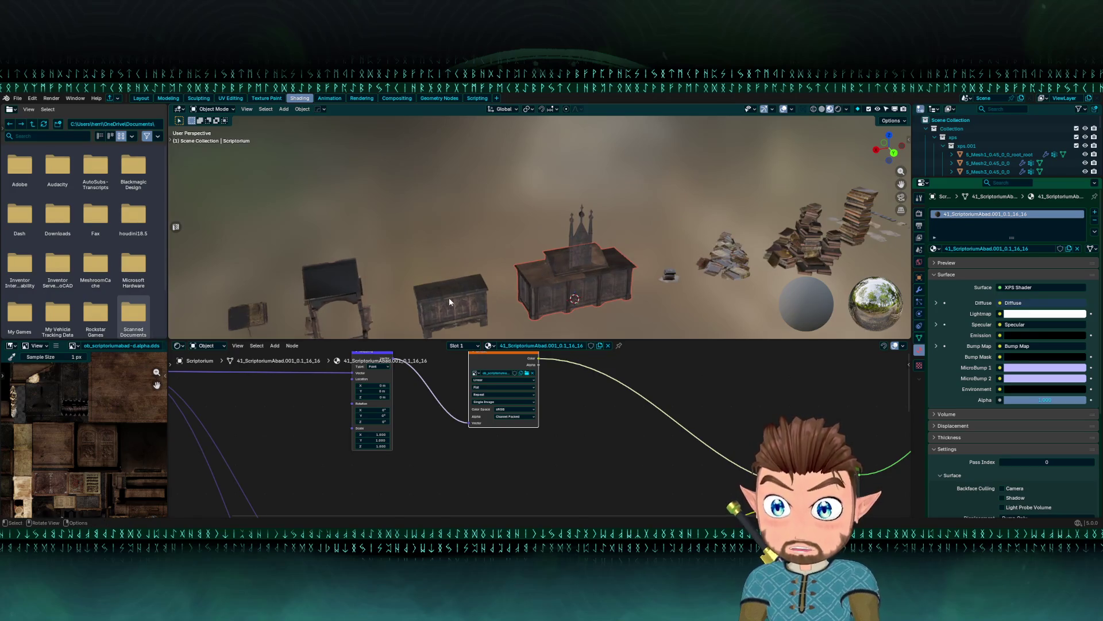
- Confirm the medium book pile is named MediumBookpile
left_click(449, 298)
left_click(556, 236)
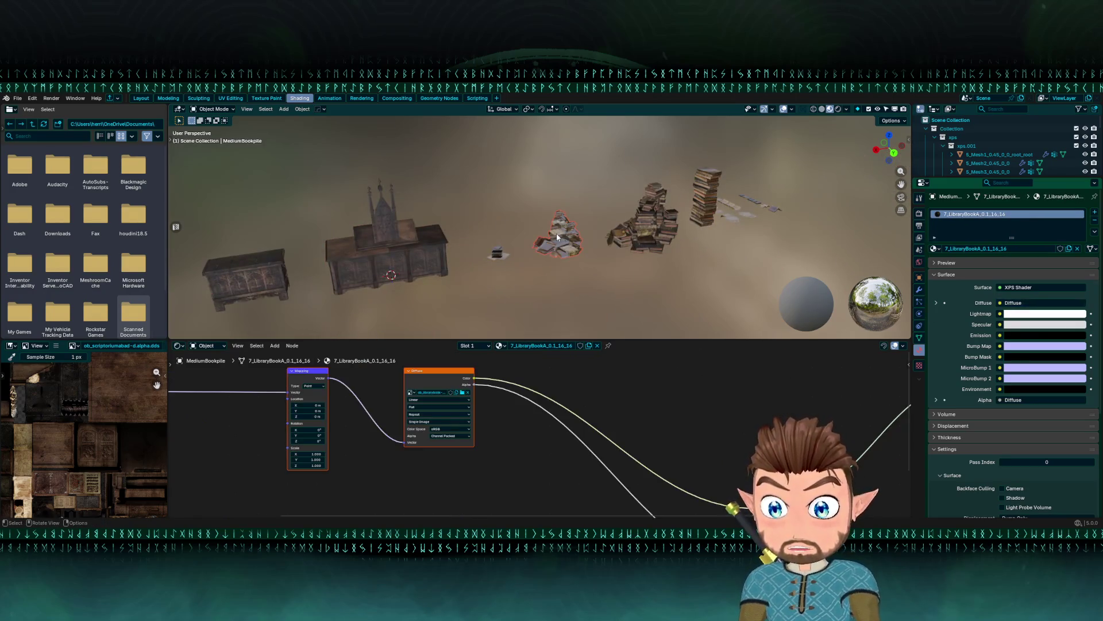
scroll(556, 233, "up", 4)
key("F2")
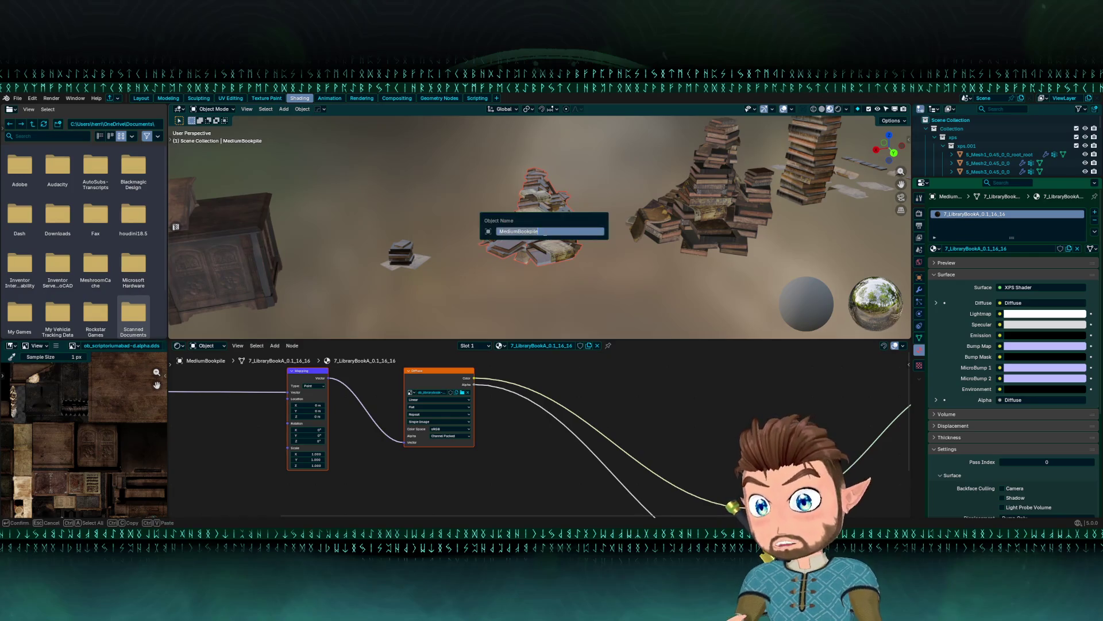
key("Return")
- Select the small book pile, show the scene in wireframe, and bring up the object context menu
left_click(416, 254)
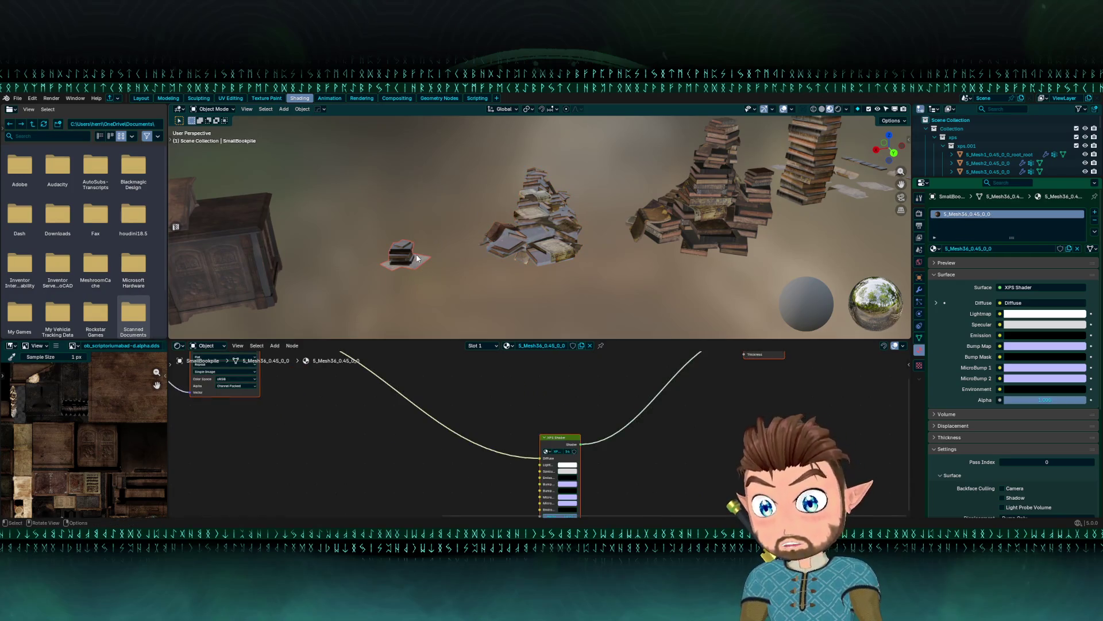
scroll(416, 254, "down", 5)
key("shift+z")
scroll(494, 258, "up", 1)
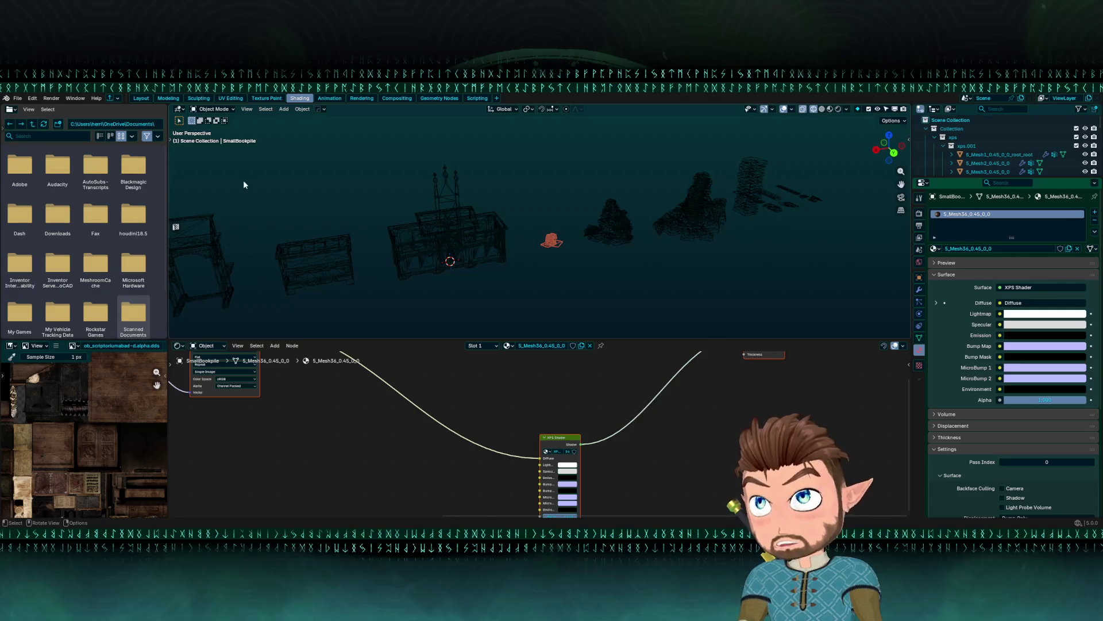
scroll(534, 205, "down", 6)
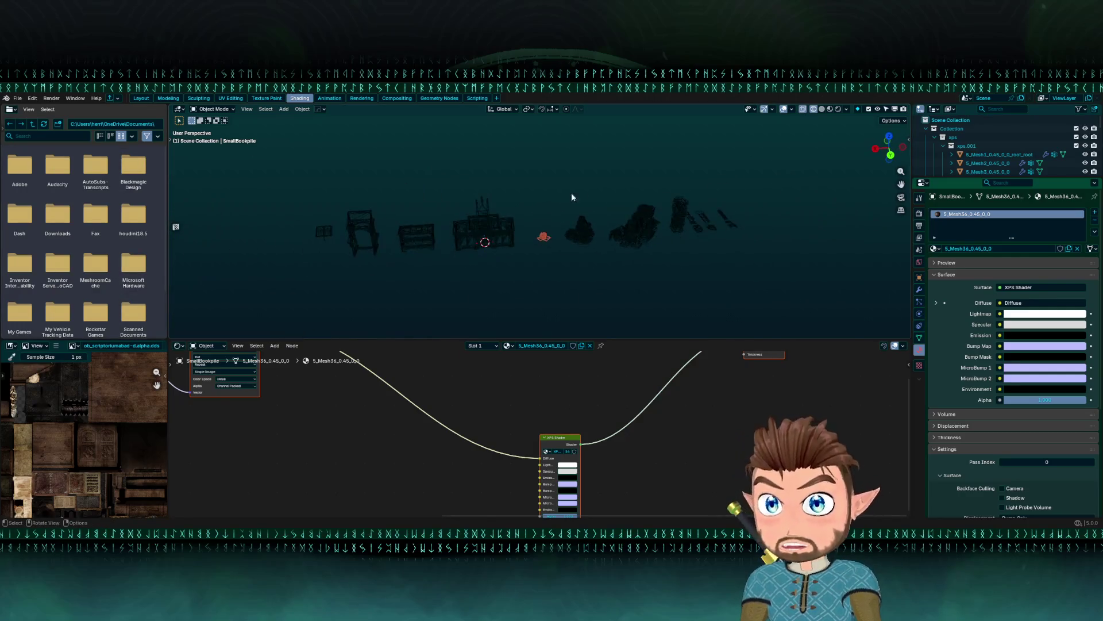
scroll(587, 214, "up", 6)
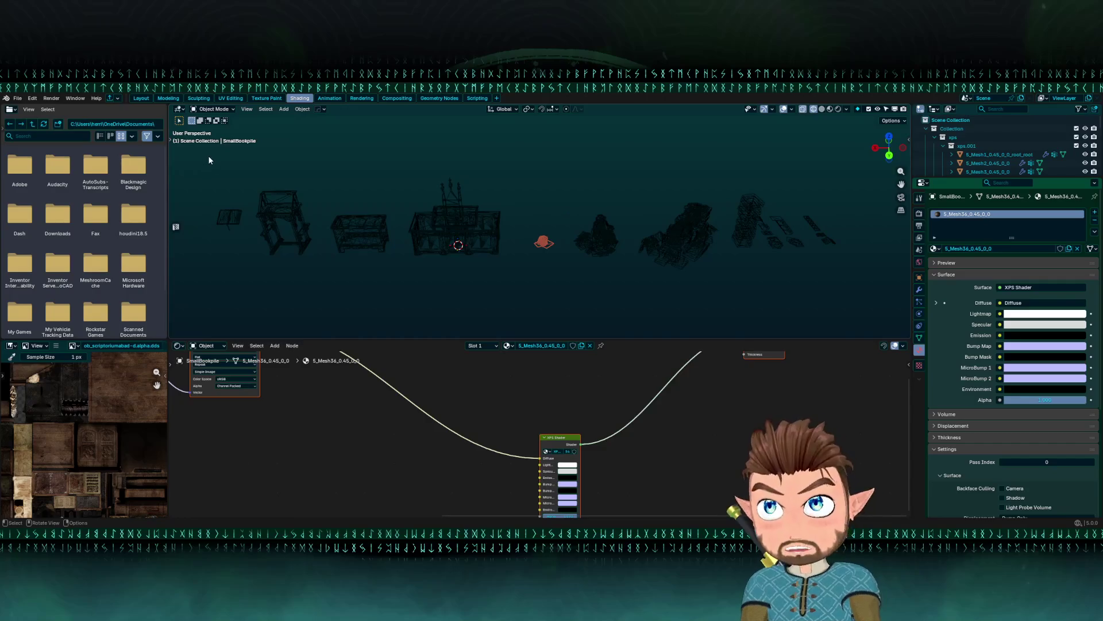
right_click(480, 188)
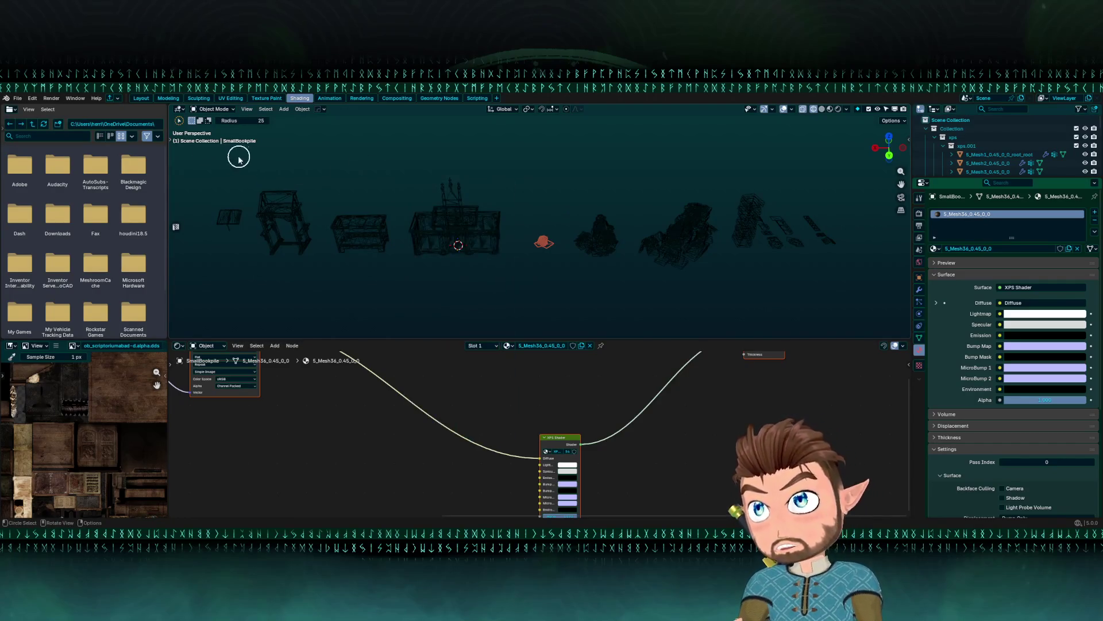
- Switch to the Layout workspace with the Tweak select tool and confirm SmallBookpile's name
left_click(141, 99)
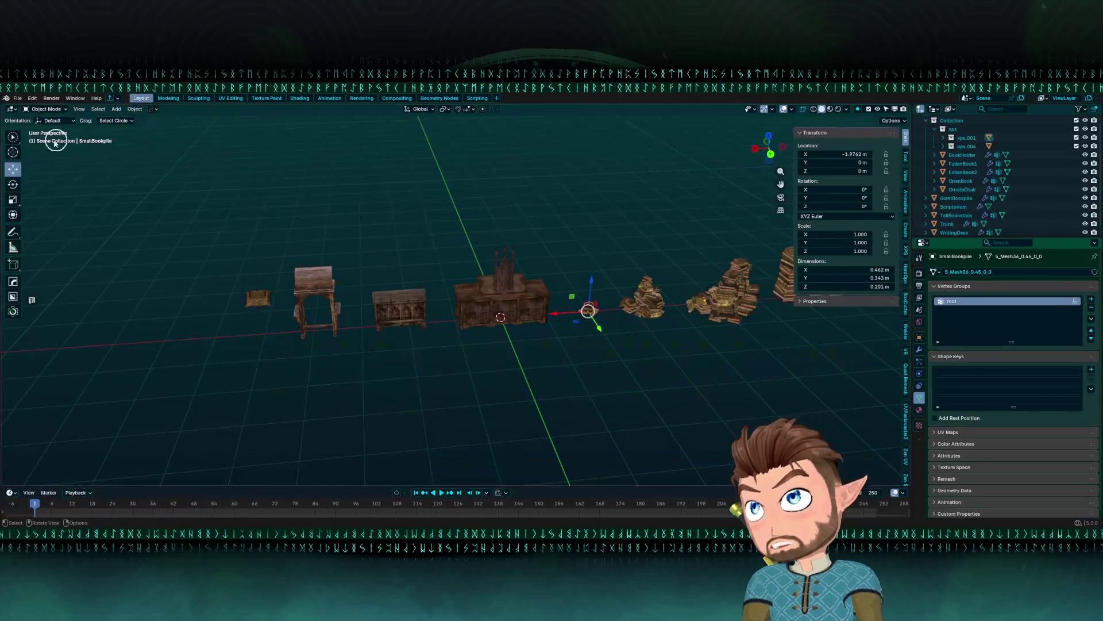
left_click(14, 137)
left_click(53, 143)
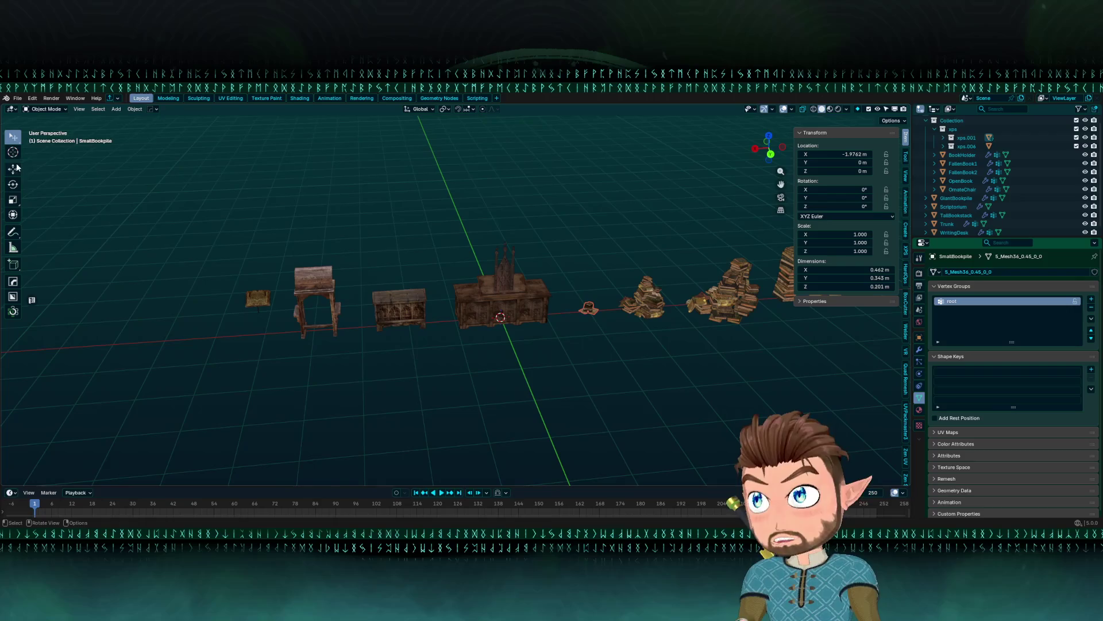
left_click_drag(87, 187, 317, 257)
key("F2")
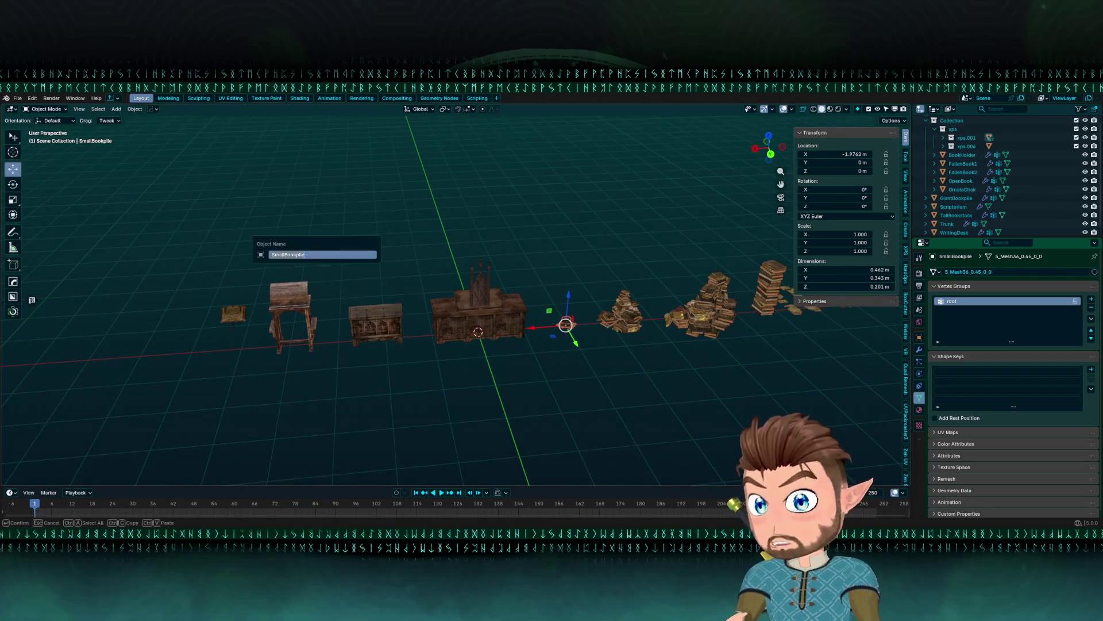
key("Return")
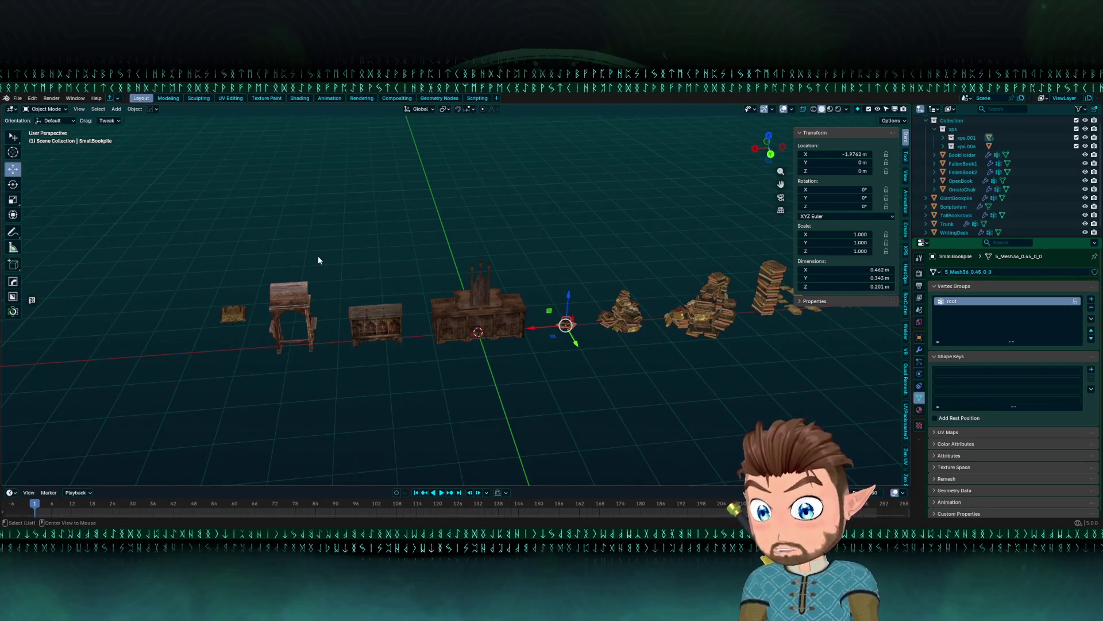
- Clear SmallBookpile's location to the world origin and review the File > Export formats
key("alt+g")
left_click(18, 98)
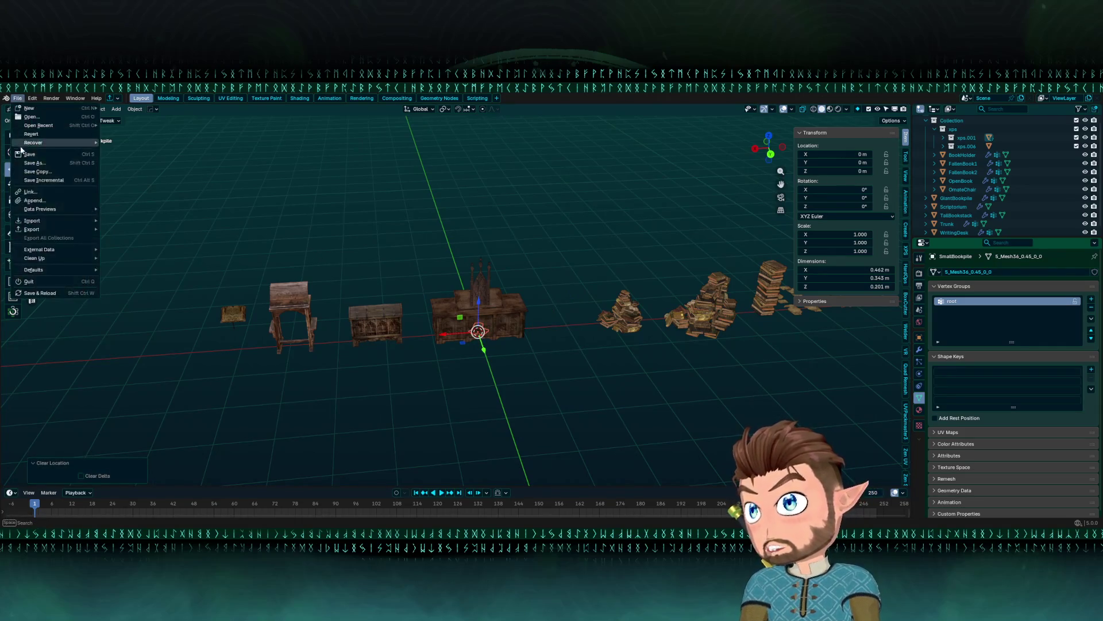
mouse_move(40, 232)
key("Escape")
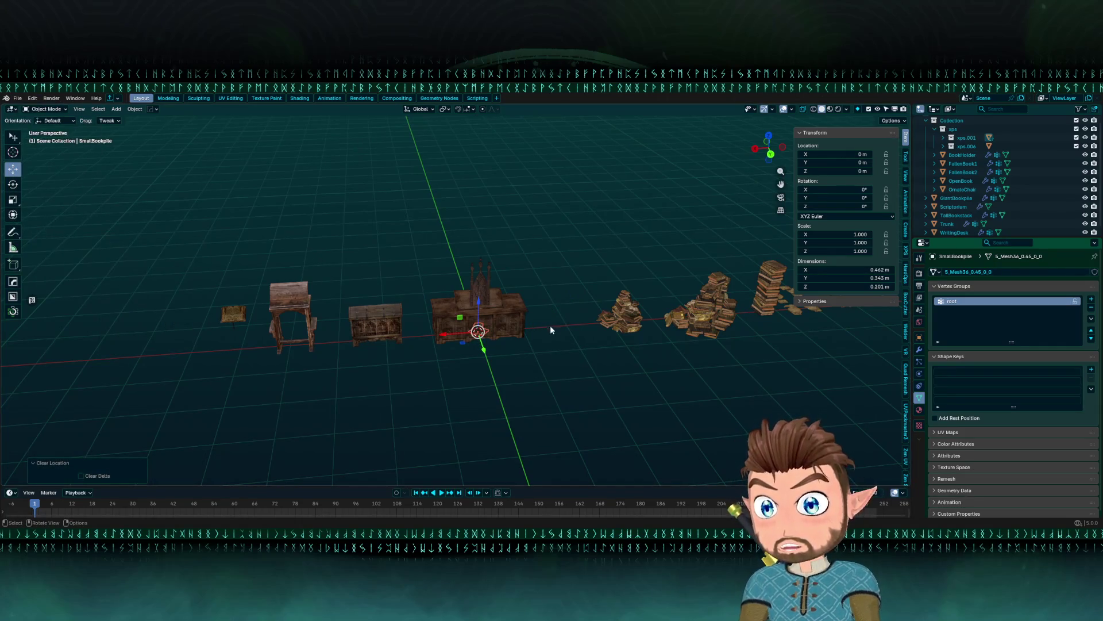
left_click_drag(550, 329, 453, 332)
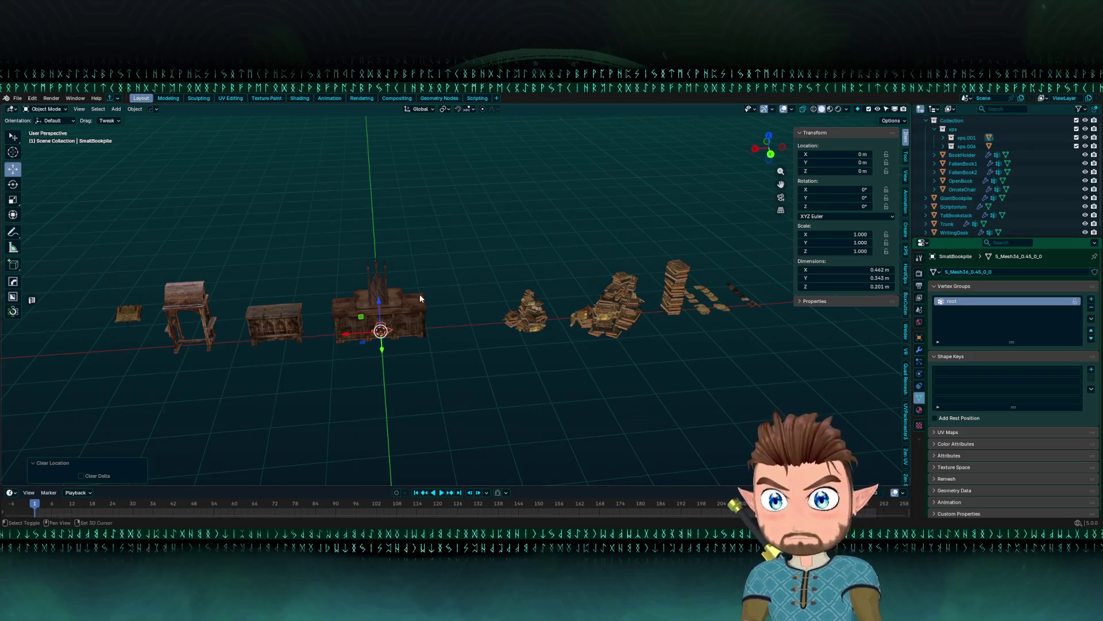
left_click_drag(420, 294, 459, 283)
left_click(17, 98)
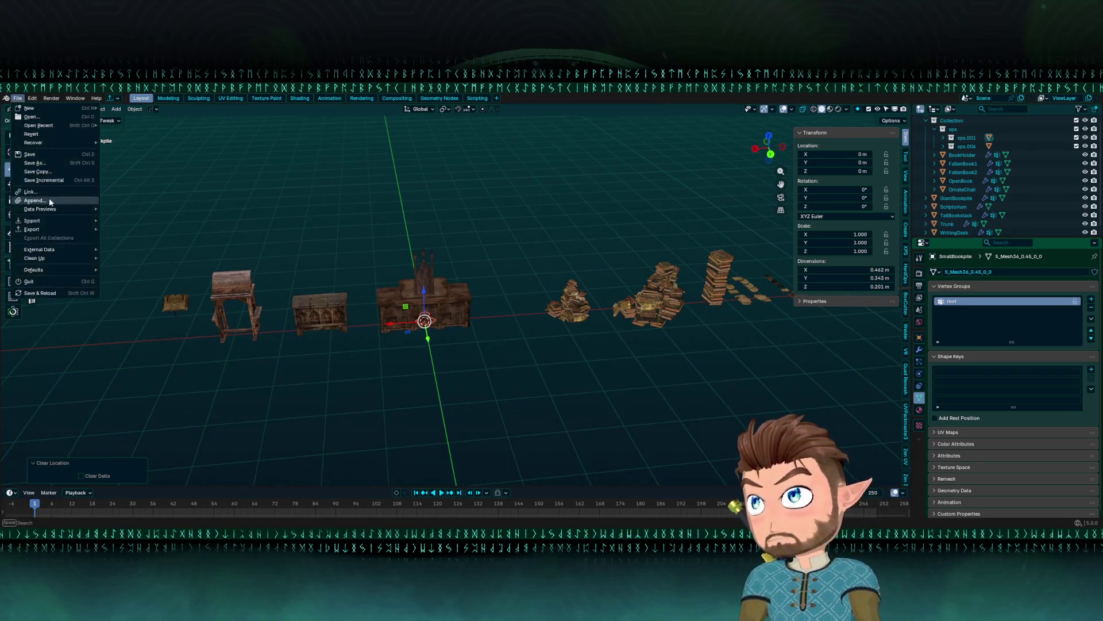
mouse_move(43, 226)
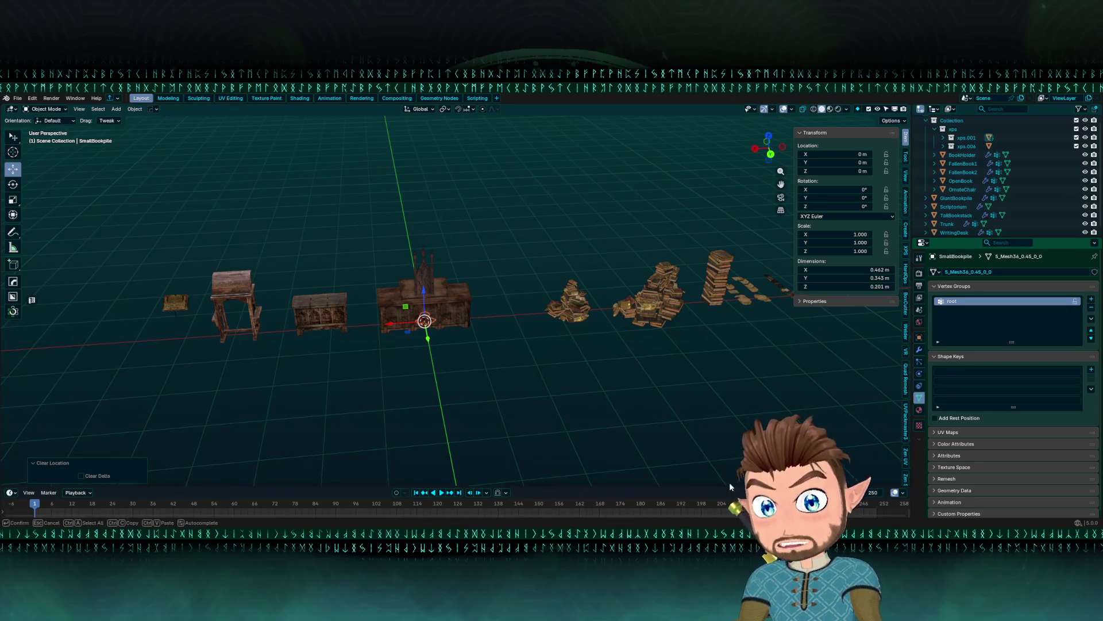
left_click(478, 337)
- Move MediumBookpile to the world origin, then hide it
scroll(478, 334, "right", 5)
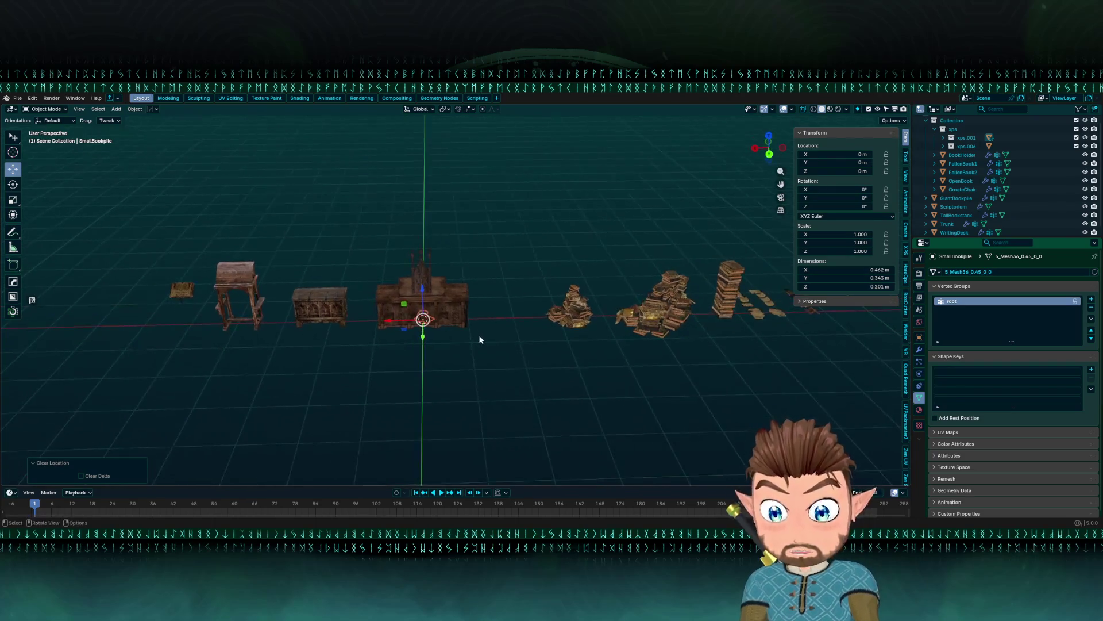
left_click(571, 307)
key("F2")
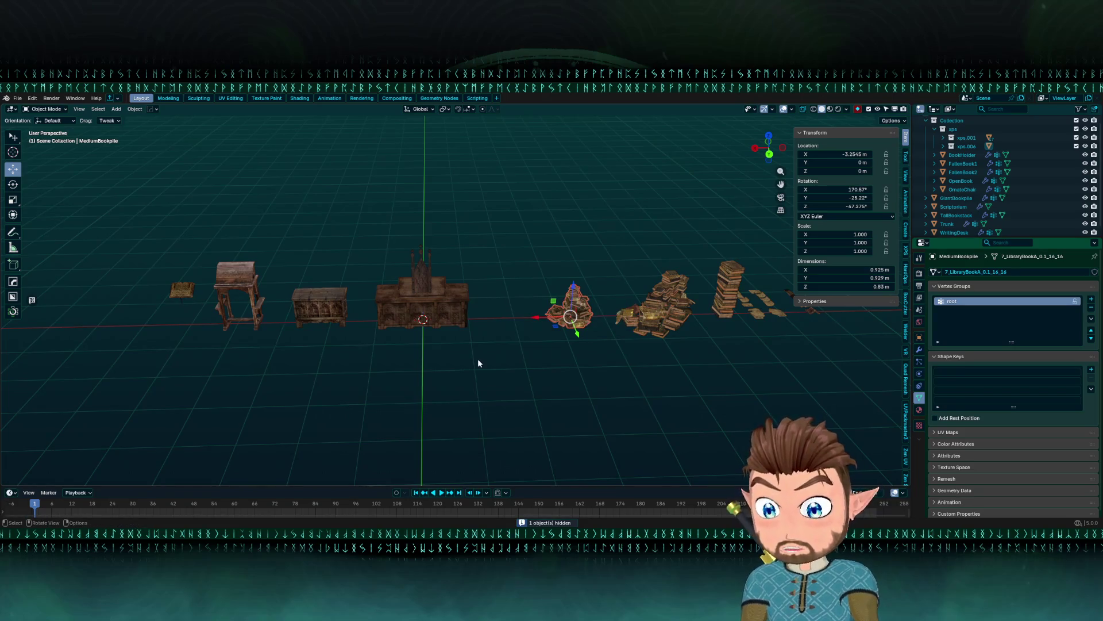
key("alt+g")
left_click(17, 98)
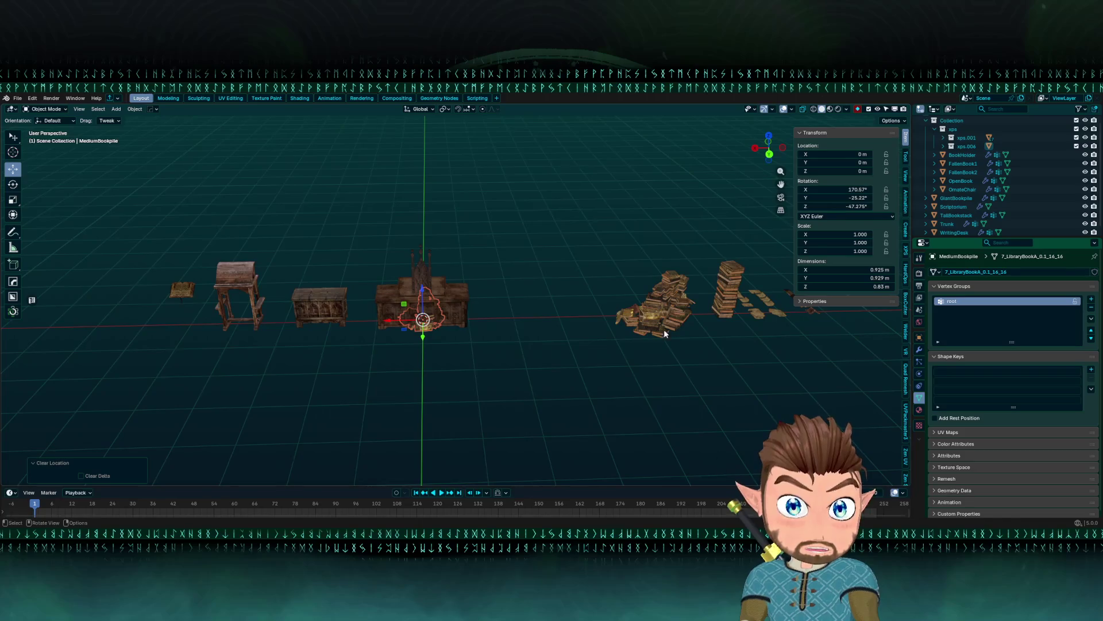
key("h")
- Move GiantBookpile to the world origin, then hide it
left_click(646, 298)
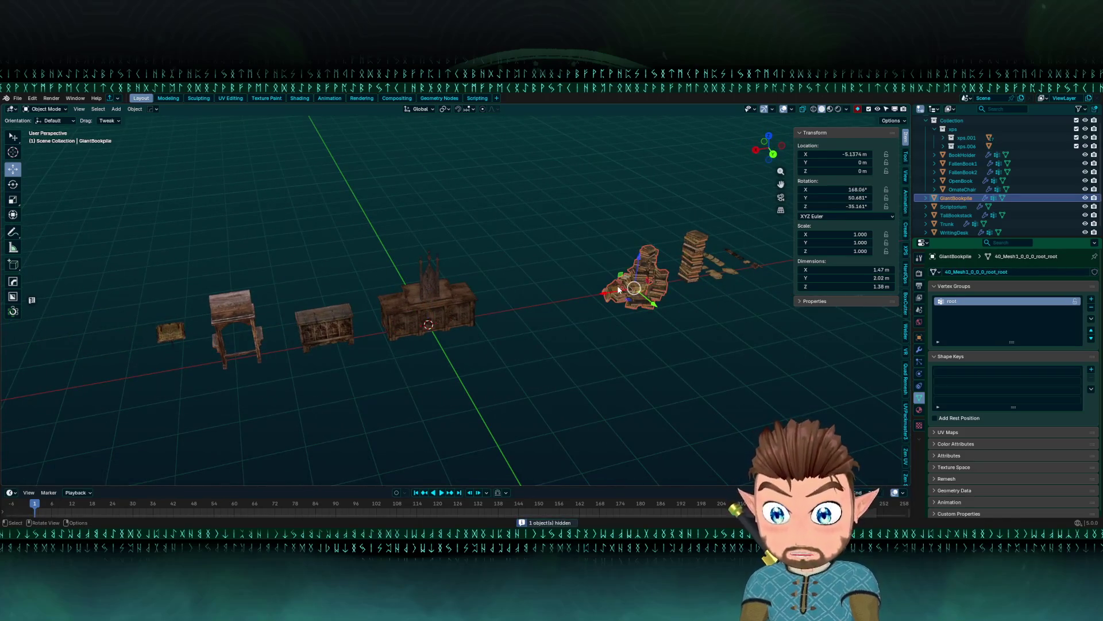
key("F2")
key("Return")
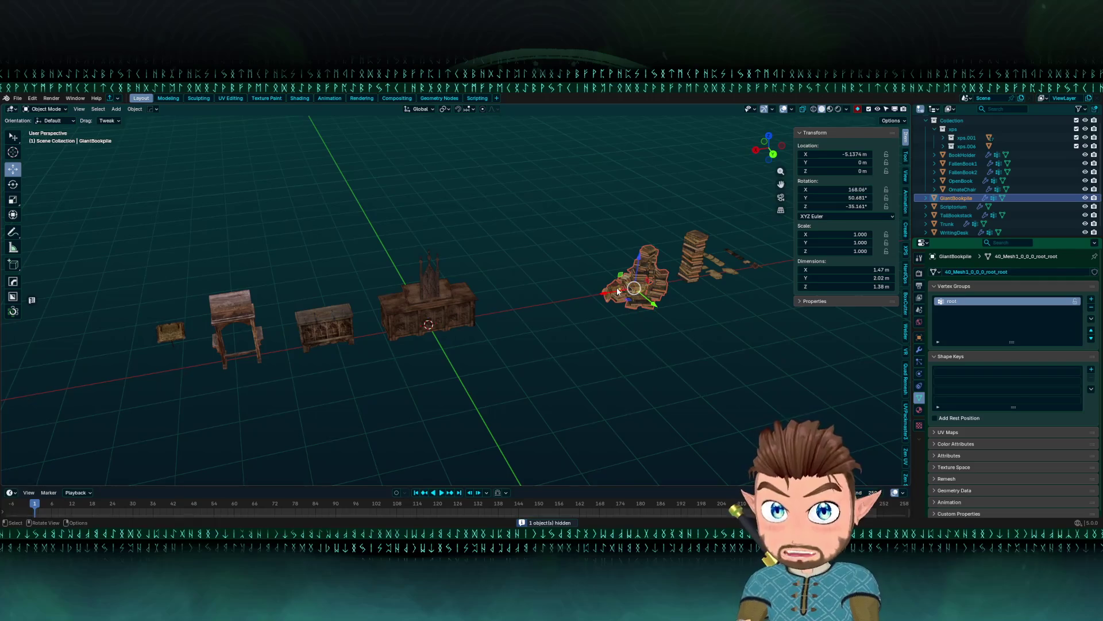
key("alt+g")
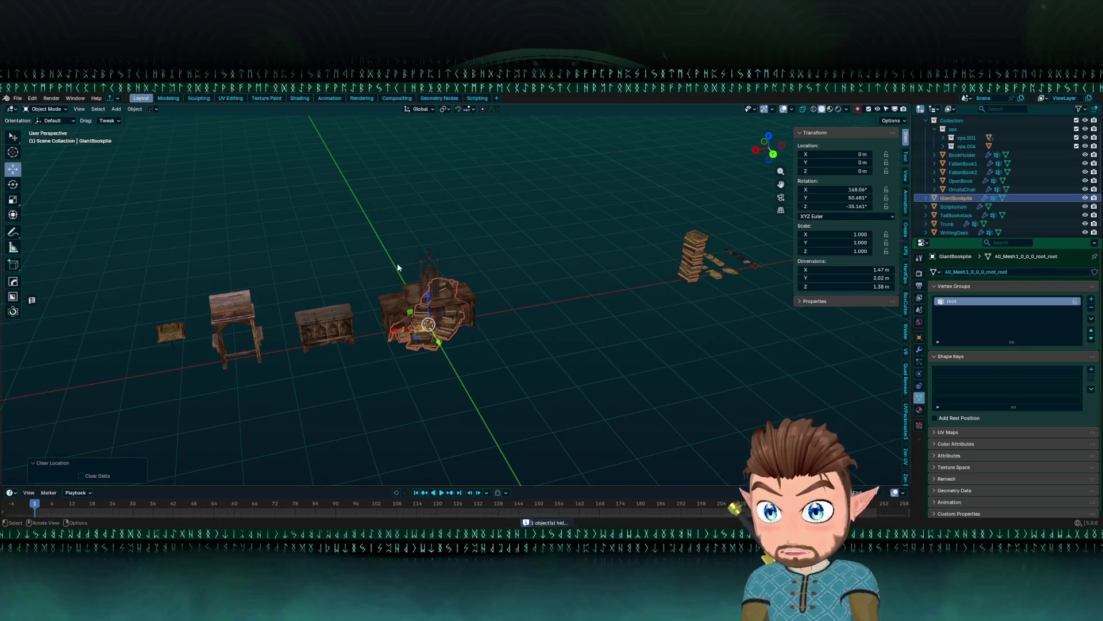
left_click(17, 98)
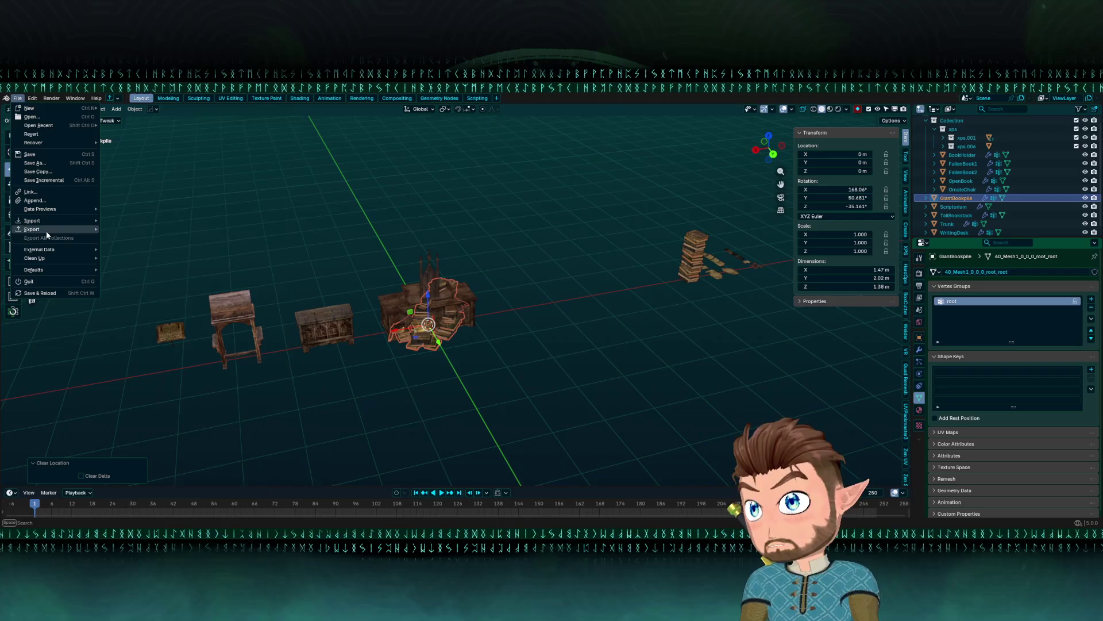
left_click(136, 305)
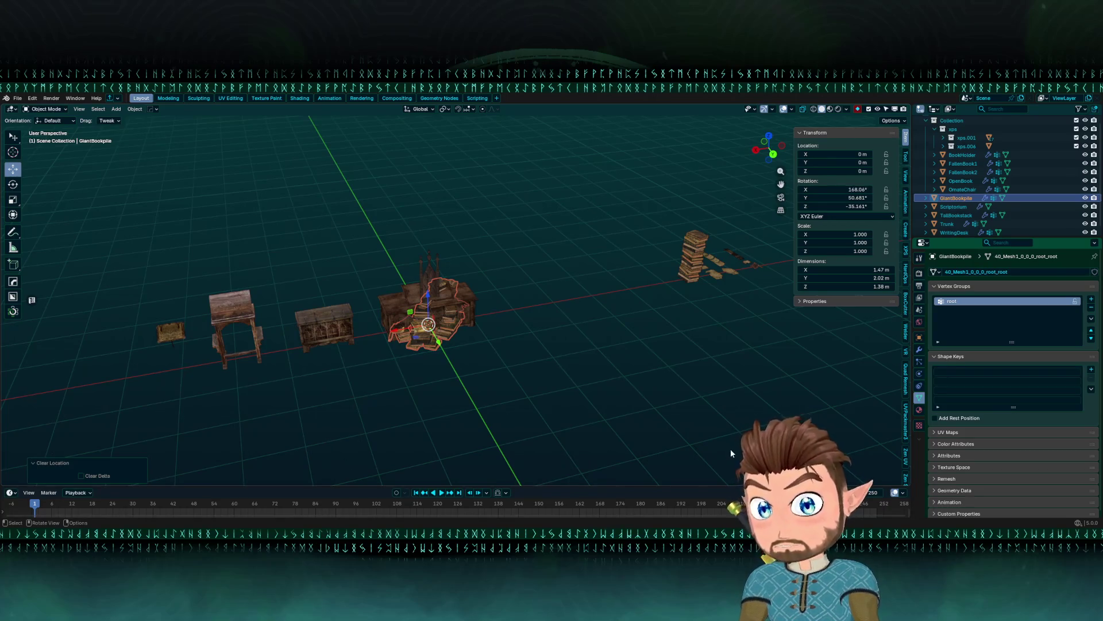
left_click_drag(726, 458, 608, 374)
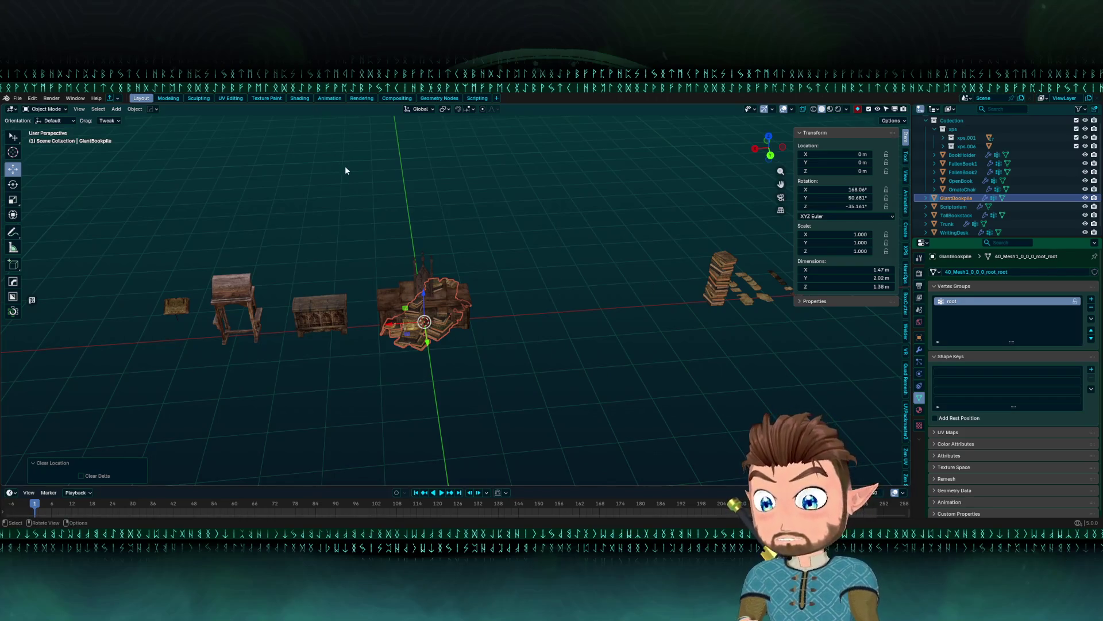
key("h")
- Move TallBookstack to the world origin and open it in the UV Editing workspace
left_click(707, 299)
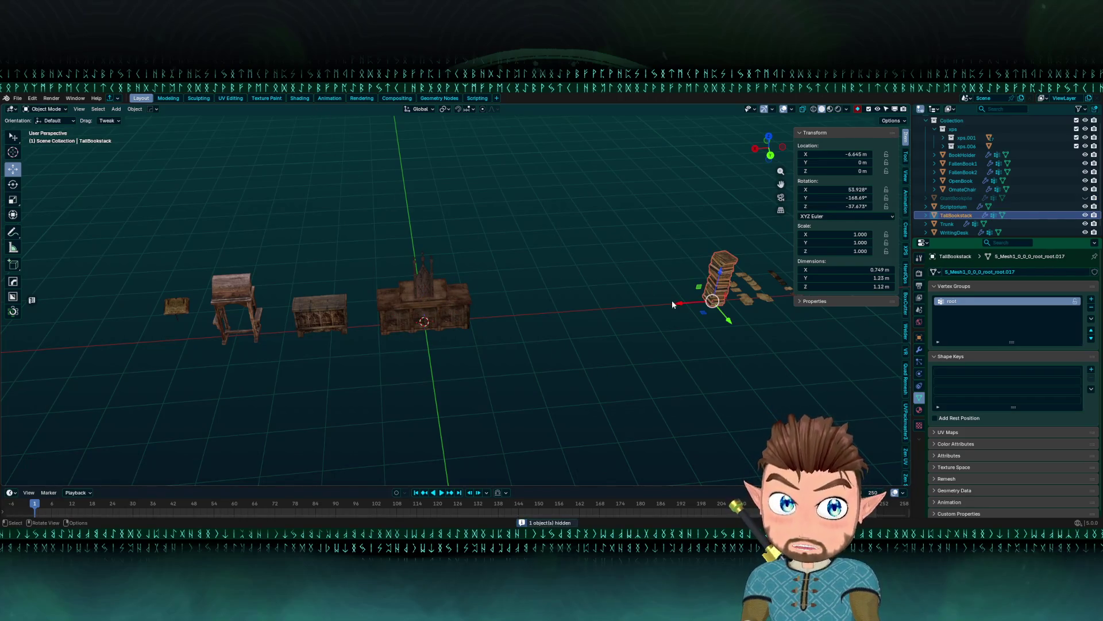
key("F2")
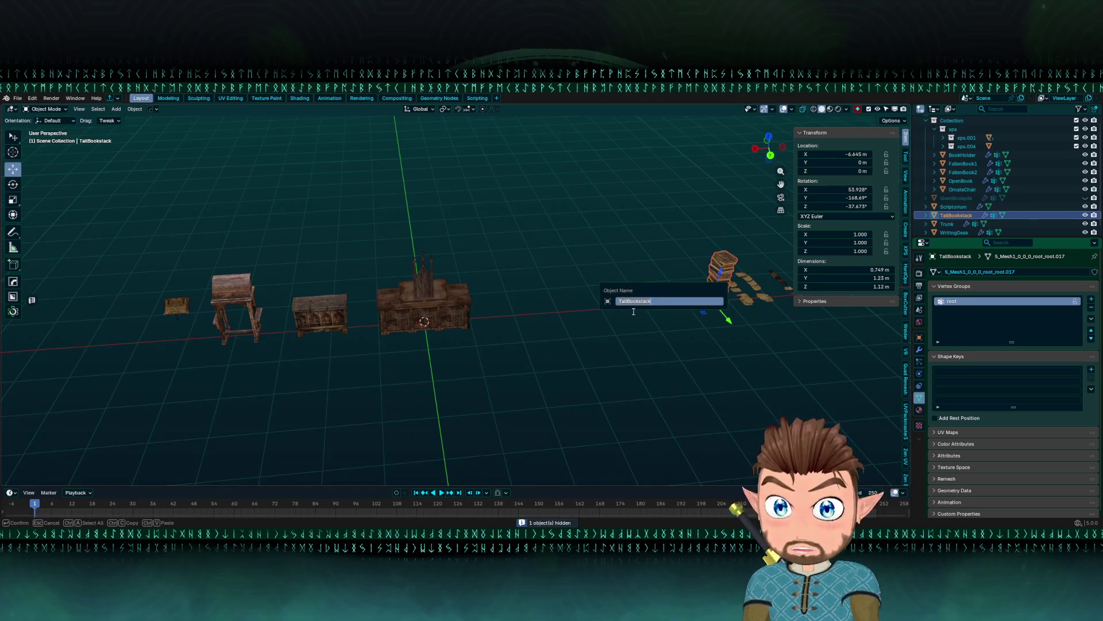
key("Escape")
key("alt+g")
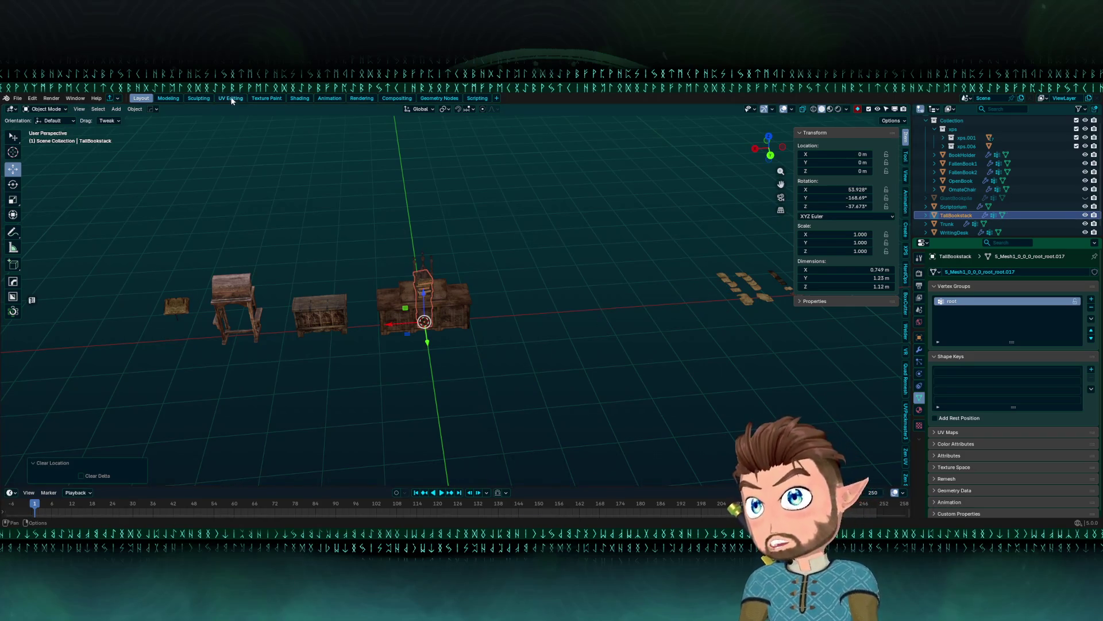
left_click(22, 100)
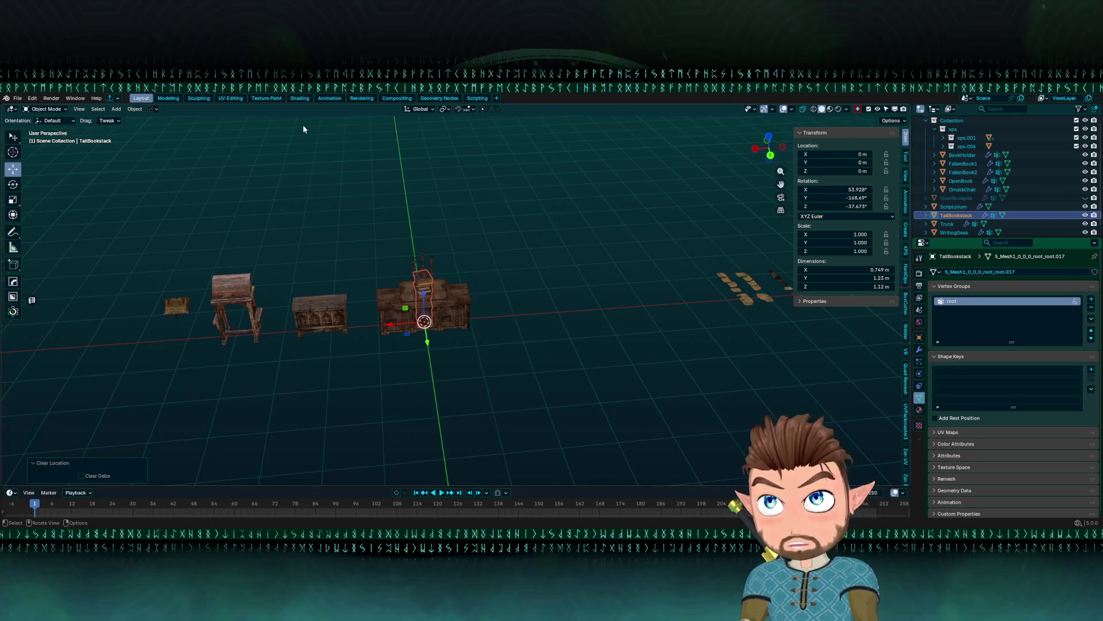
left_click(231, 98)
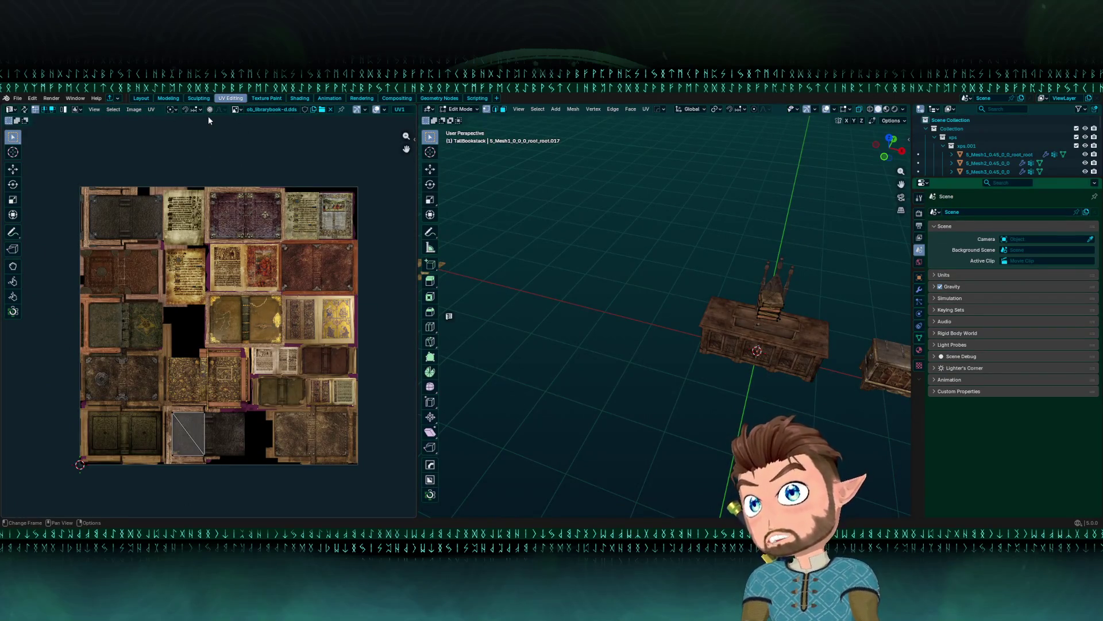
- Look over the image saving options, then return to Object Mode and hide TallBookstack
left_click(134, 110)
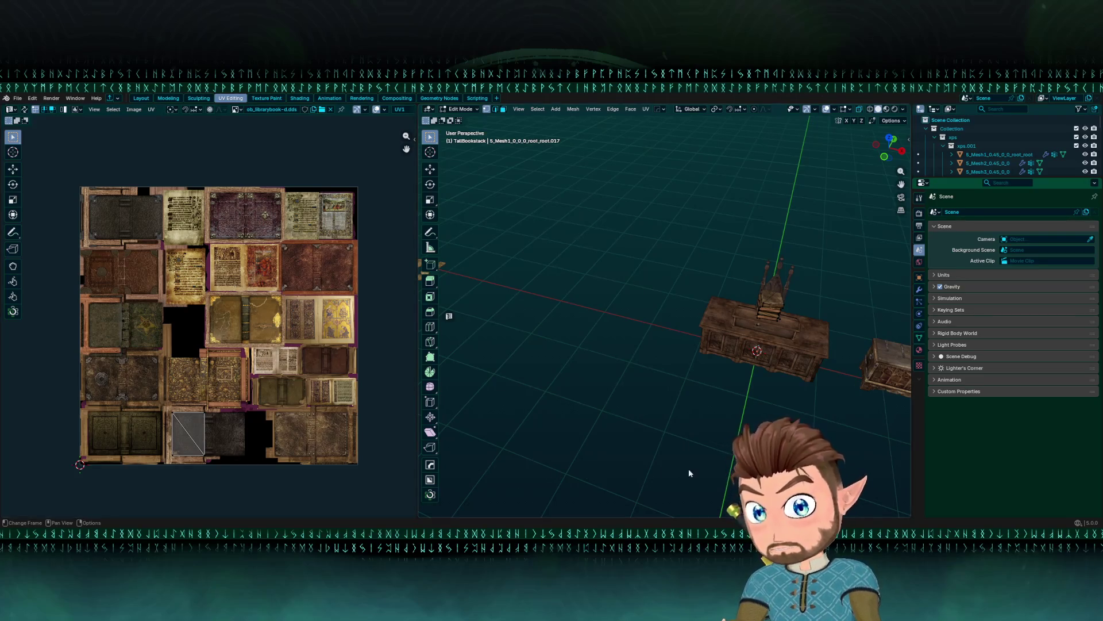
mouse_move(704, 466)
left_mouse_down()
mouse_move(660, 395)
mouse_move(665, 333)
mouse_move(462, 347)
left_mouse_up()
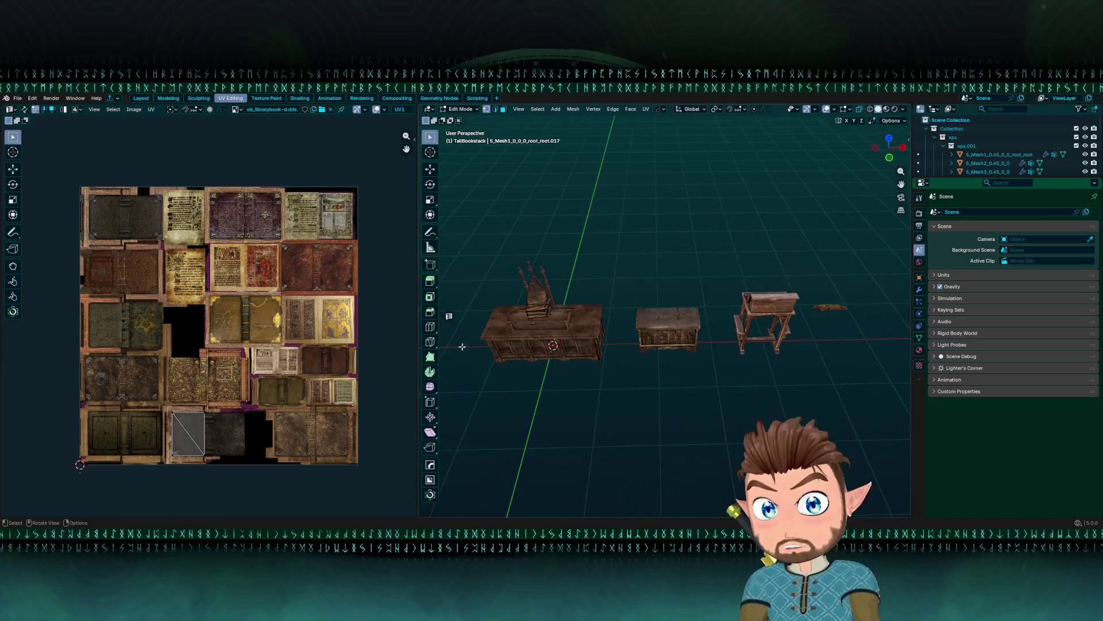
key("Tab")
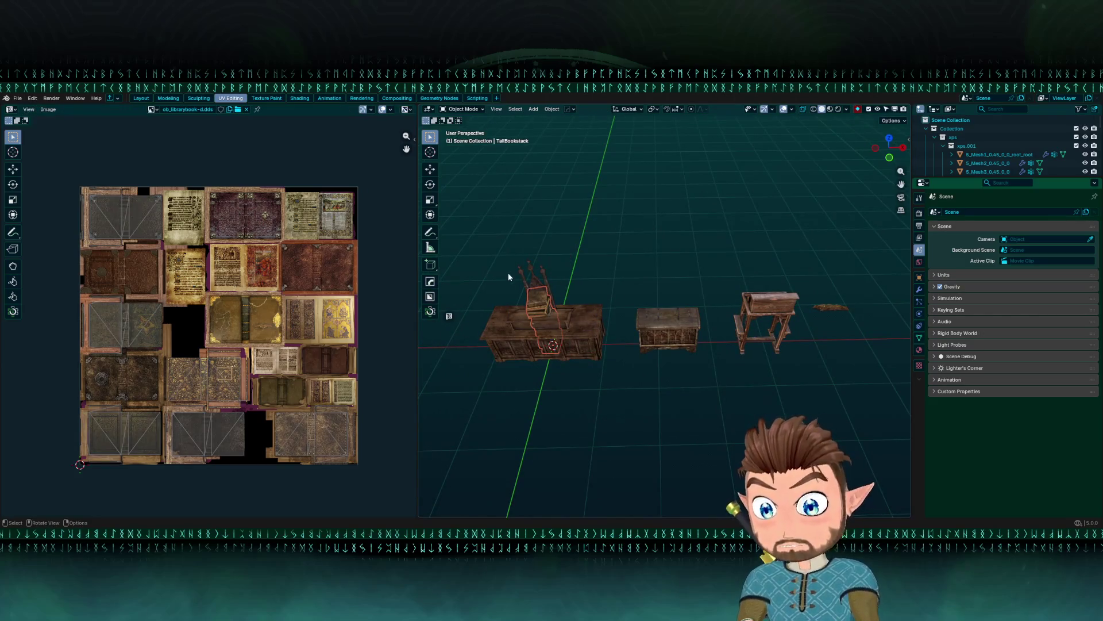
key("h")
mouse_move(630, 322)
left_mouse_down()
mouse_move(803, 332)
mouse_move(664, 337)
left_mouse_up()
- Select the OpenBook, confirm its name, and pick the Move tool
left_click(669, 343)
key("F2")
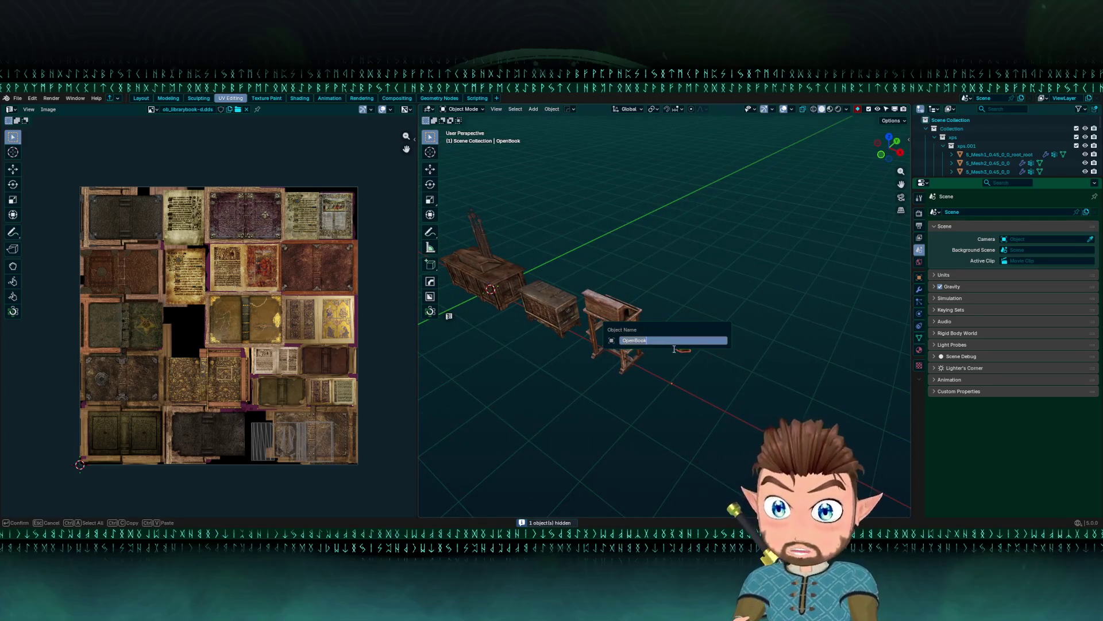
key("Escape")
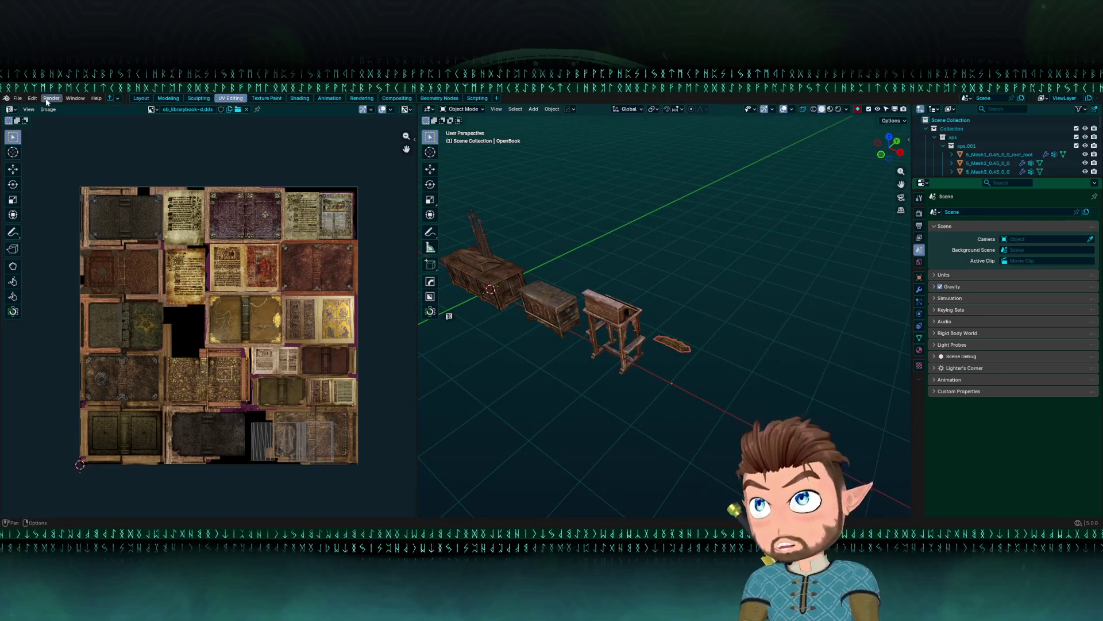
left_click(19, 100)
mouse_move(575, 288)
left_mouse_down()
mouse_move(751, 313)
mouse_move(606, 305)
mouse_move(675, 318)
mouse_move(600, 346)
left_mouse_up()
left_click(430, 169)
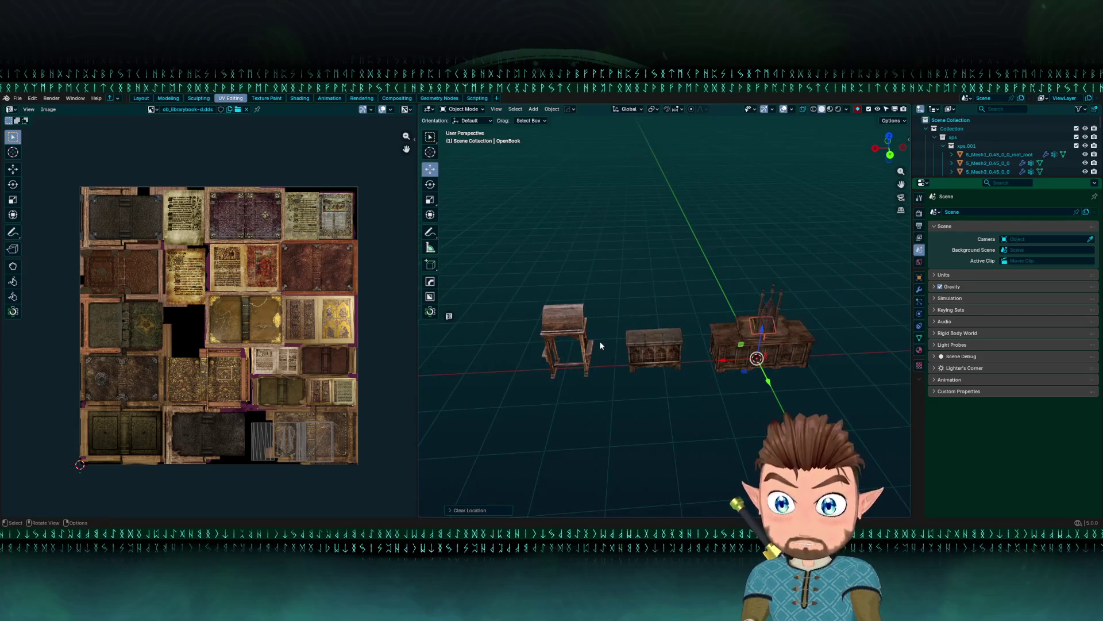
- Inspect the OpenBook's textured material nodes in the Shading workspace
left_click(299, 98)
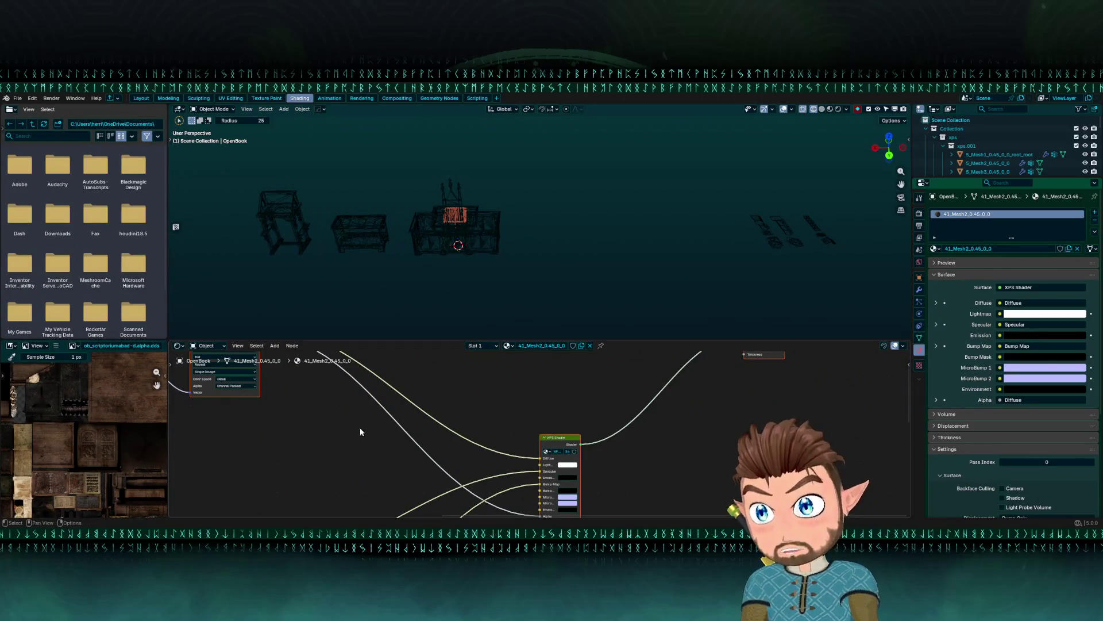
scroll(368, 428, "left", 5)
scroll(368, 428, "up", 4)
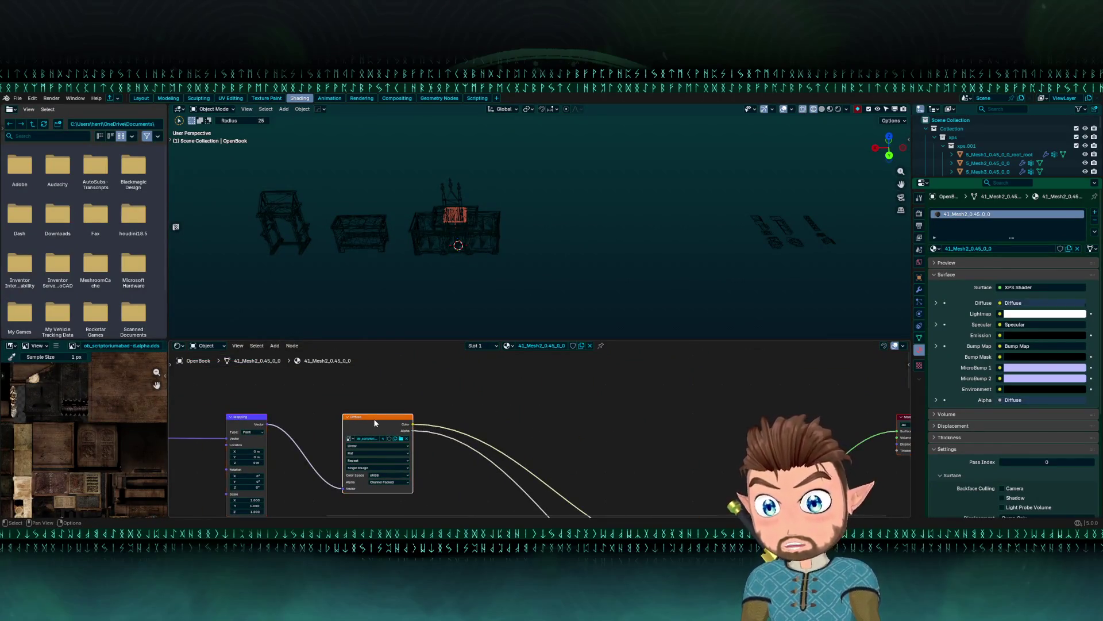
scroll(140, 421, "down", 3)
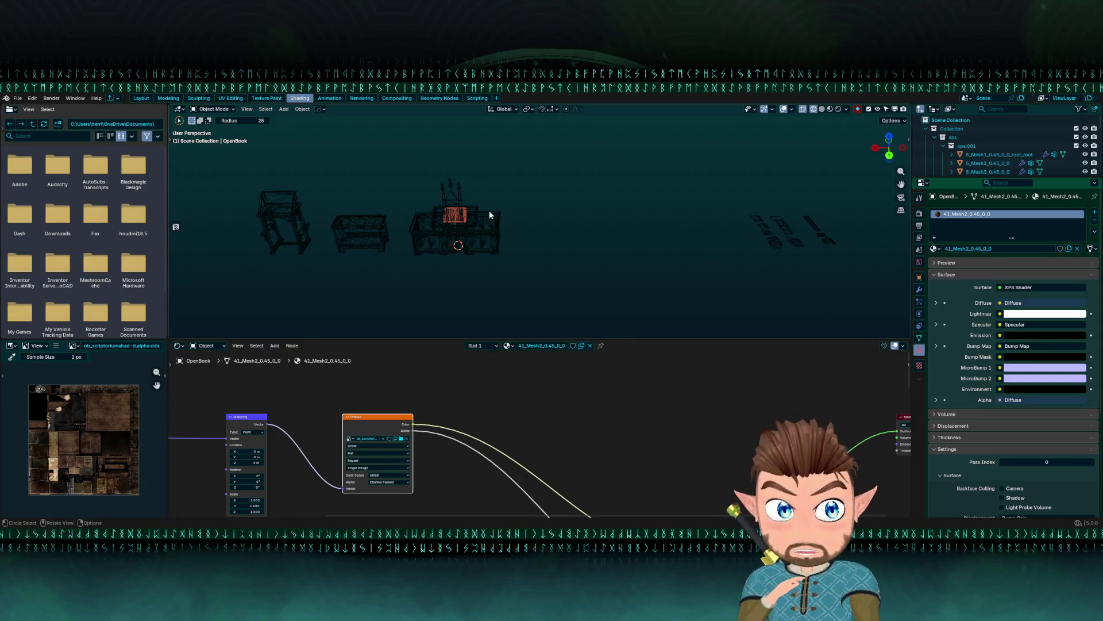
scroll(340, 269, "left", 4)
scroll(340, 268, "up", 1)
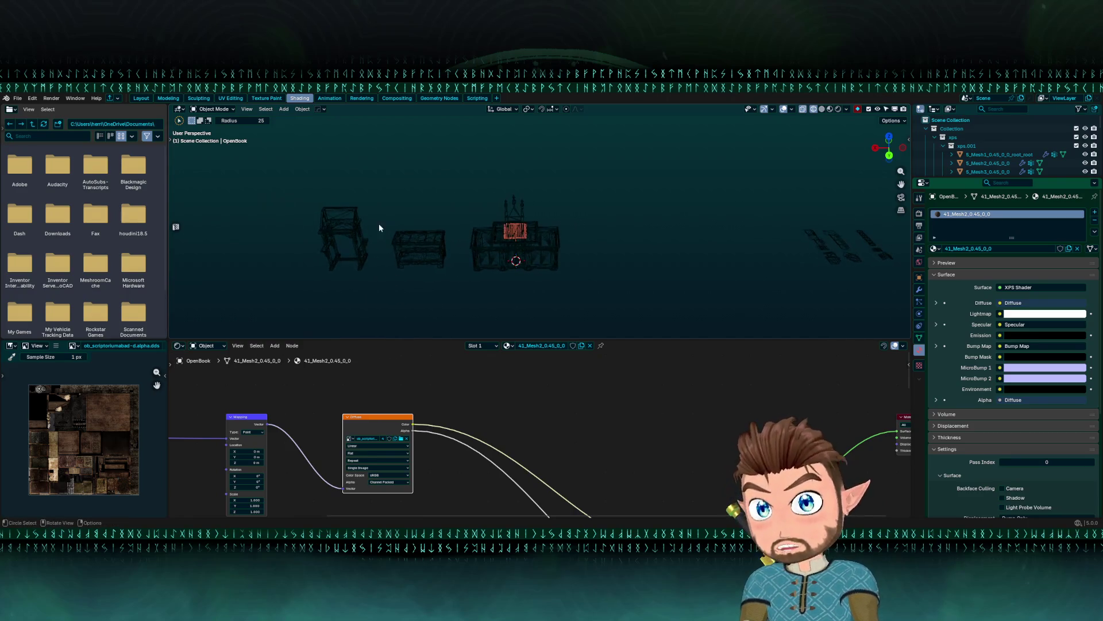
- Confirm the object is named OpenBook and go back to the Layout view of the props
key("F2")
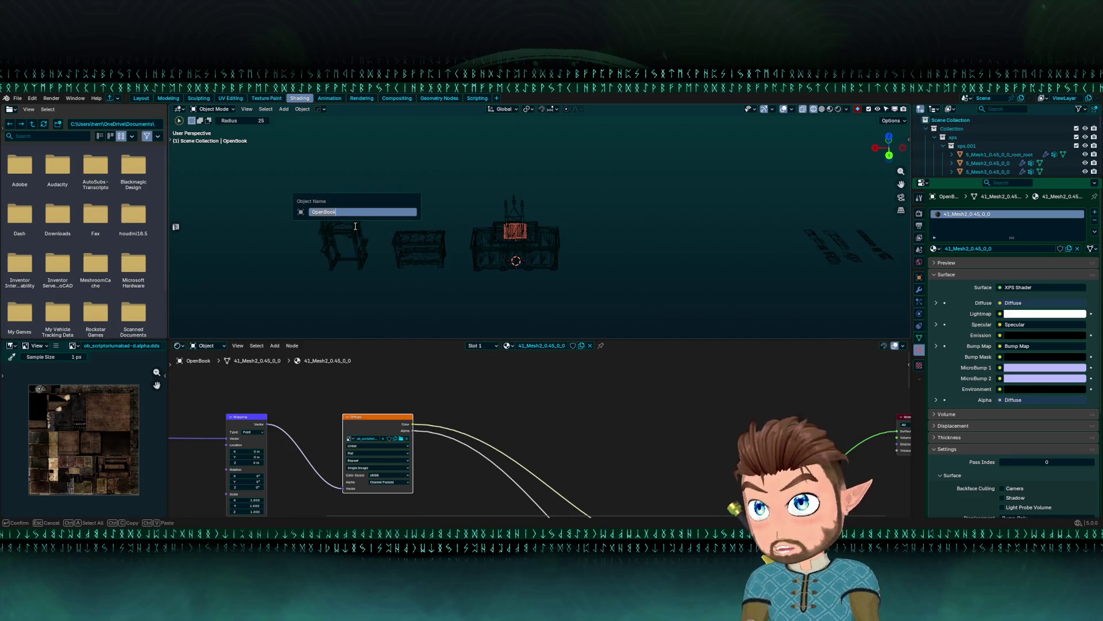
key("Escape")
scroll(250, 183, "up", 2)
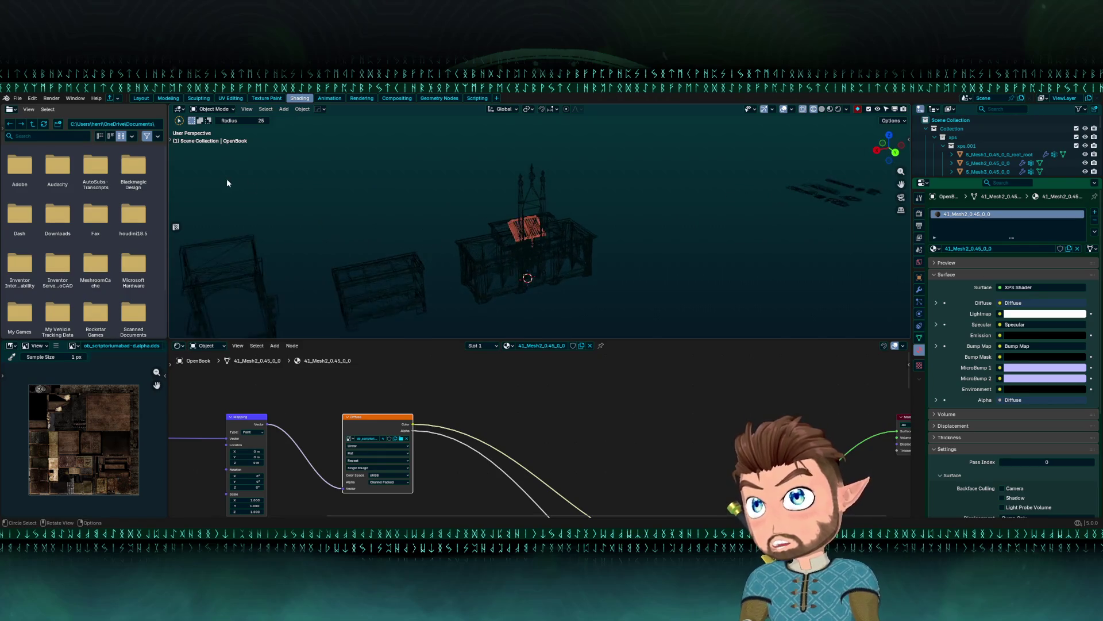
left_click(141, 98)
left_click_drag(240, 169, 394, 251)
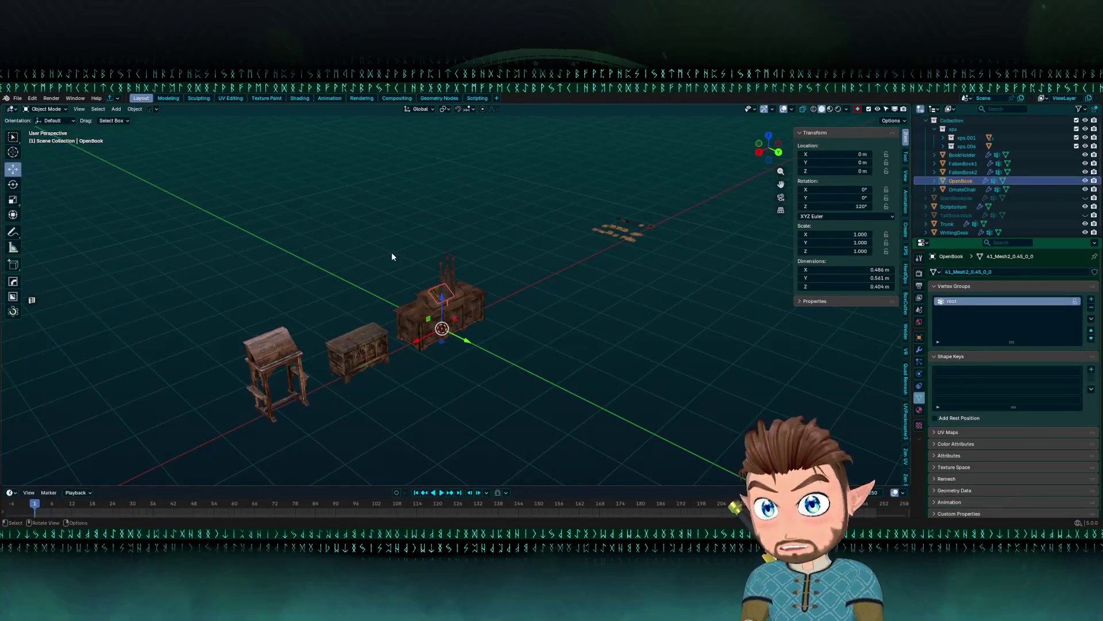
- Frame the OpenBook in a left see-through view and rotate it by -35°
key("KP_Decimal")
mouse_move(458, 294)
left_mouse_down()
mouse_move(463, 196)
mouse_move(591, 242)
mouse_move(333, 262)
left_mouse_up()
key("alt+z")
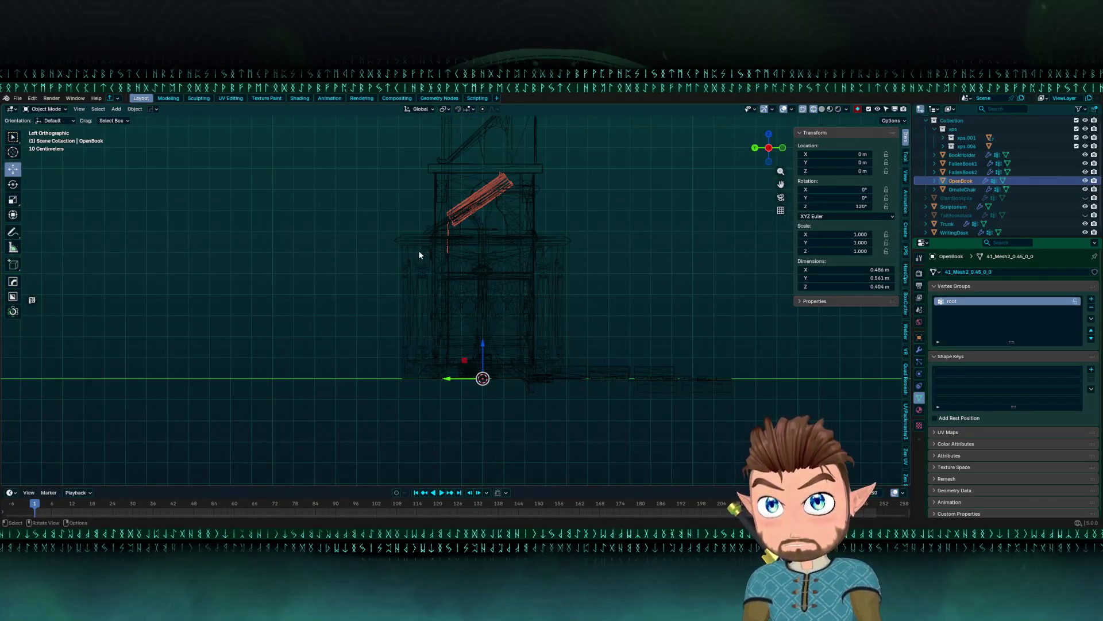
key("shift+s")
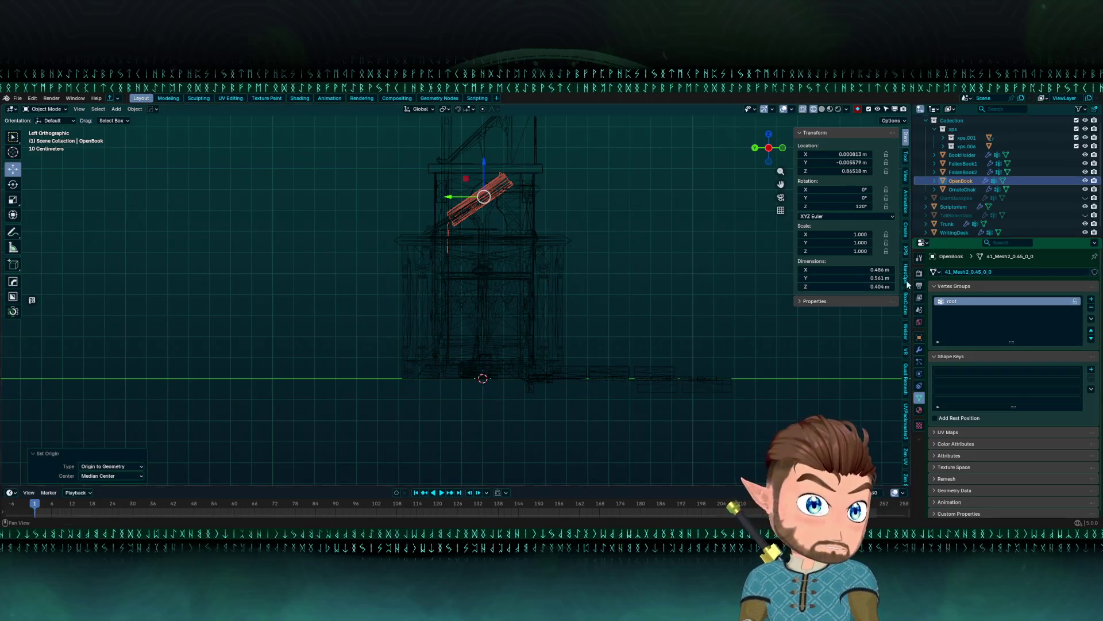
key("r")
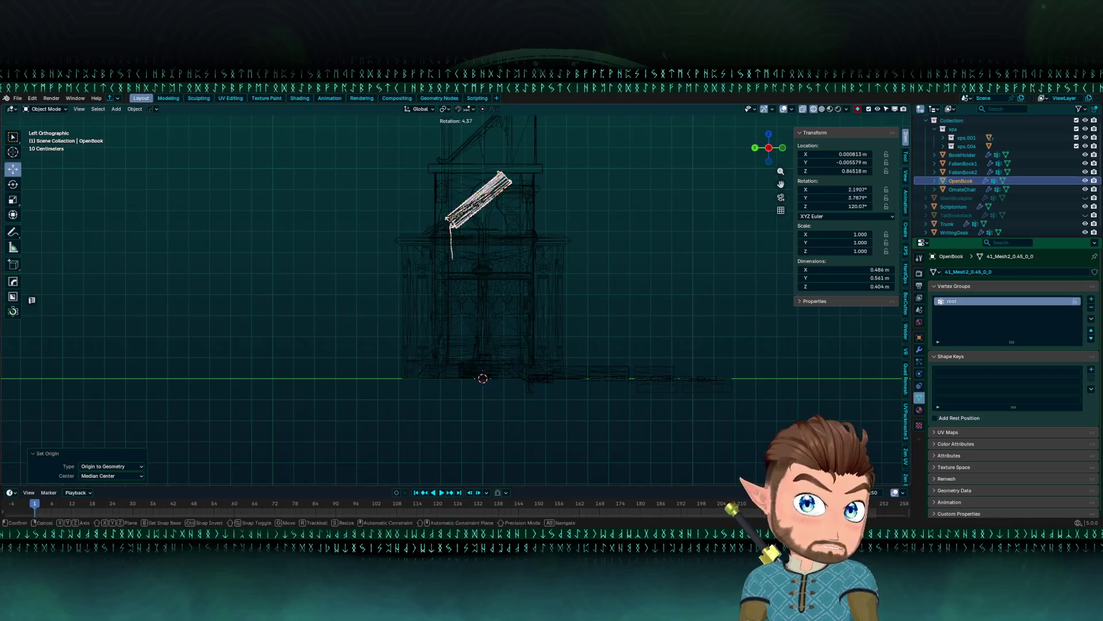
left_click(608, 267)
- Lower the OpenBook along Z to about 0.047 m and view it in solid shading
key("KP_Decimal")
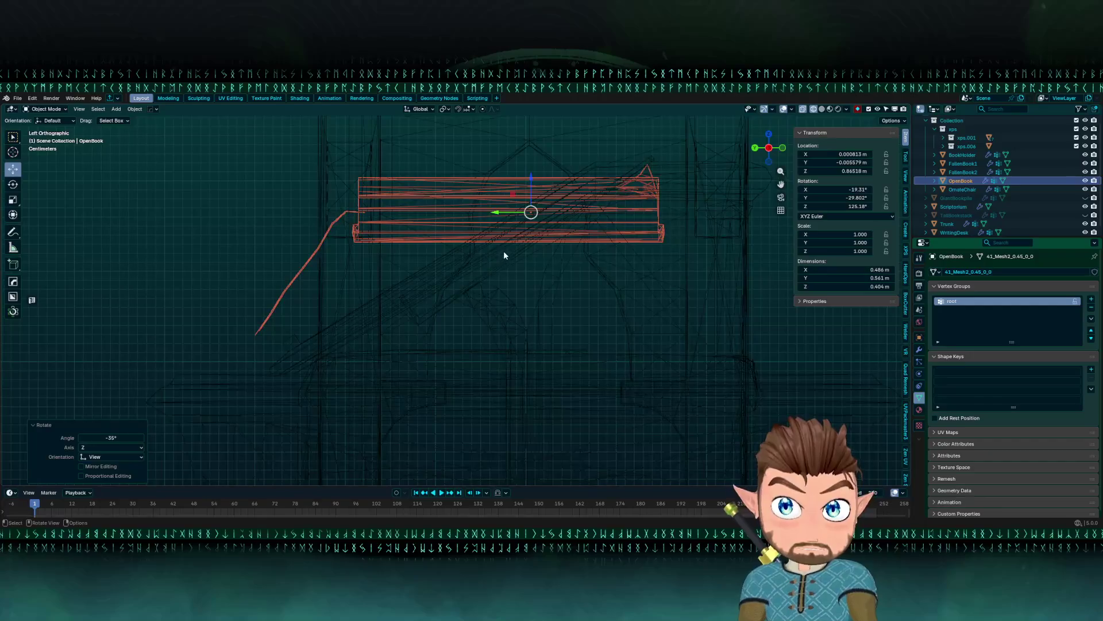
scroll(503, 250, "down", 5)
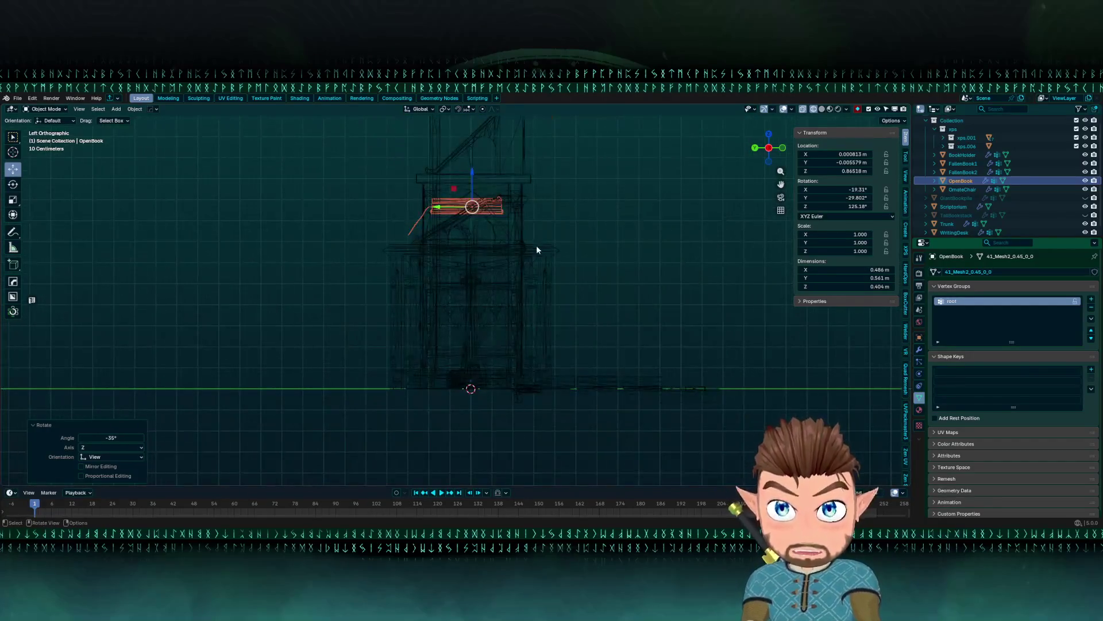
left_click_drag(477, 171, 482, 300)
left_click(482, 342)
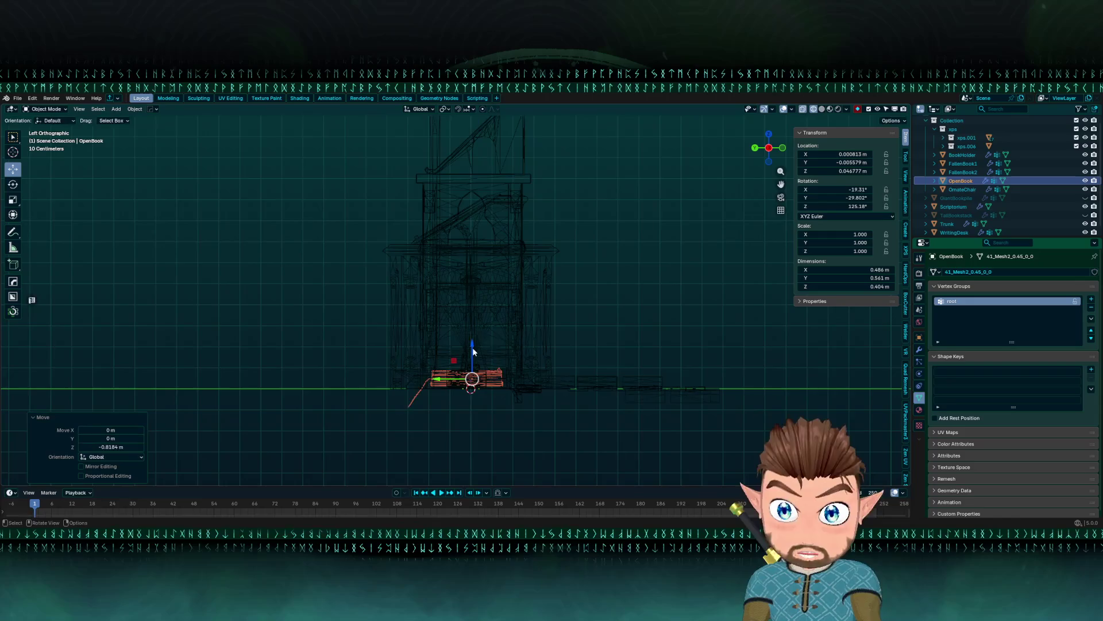
scroll(472, 347, "up", 3)
key("shift+z")
left_click_drag(245, 244, 270, 314)
- Isolate the OpenBook in Local view and nudge it down to Z 0.034057 m
key("KP_Divide")
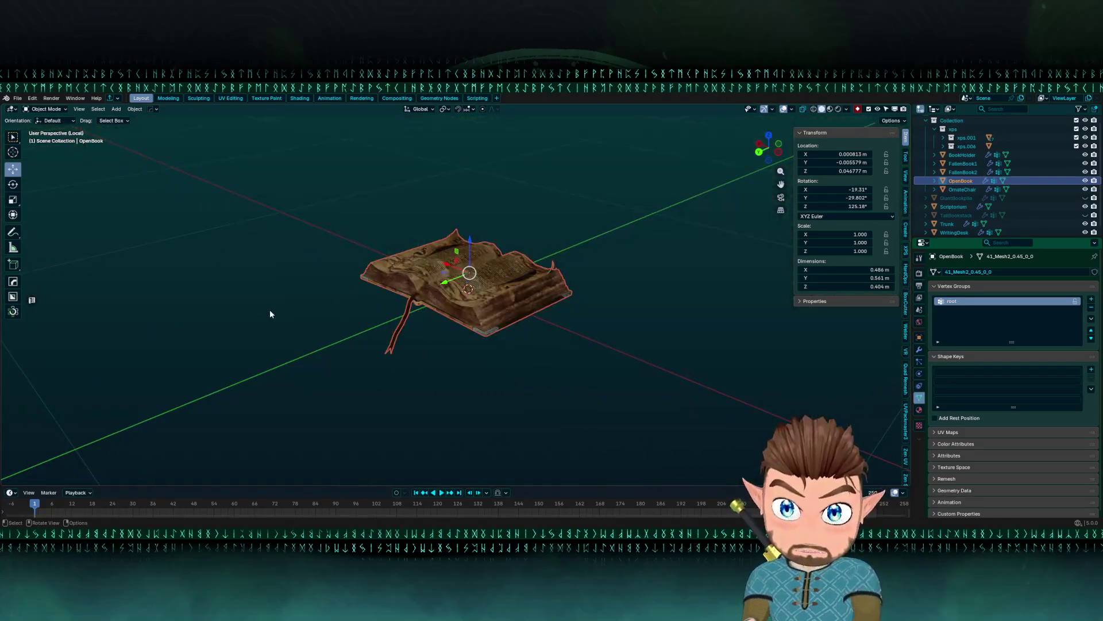
key("ctrl+KP_3")
scroll(456, 229, "up", 5)
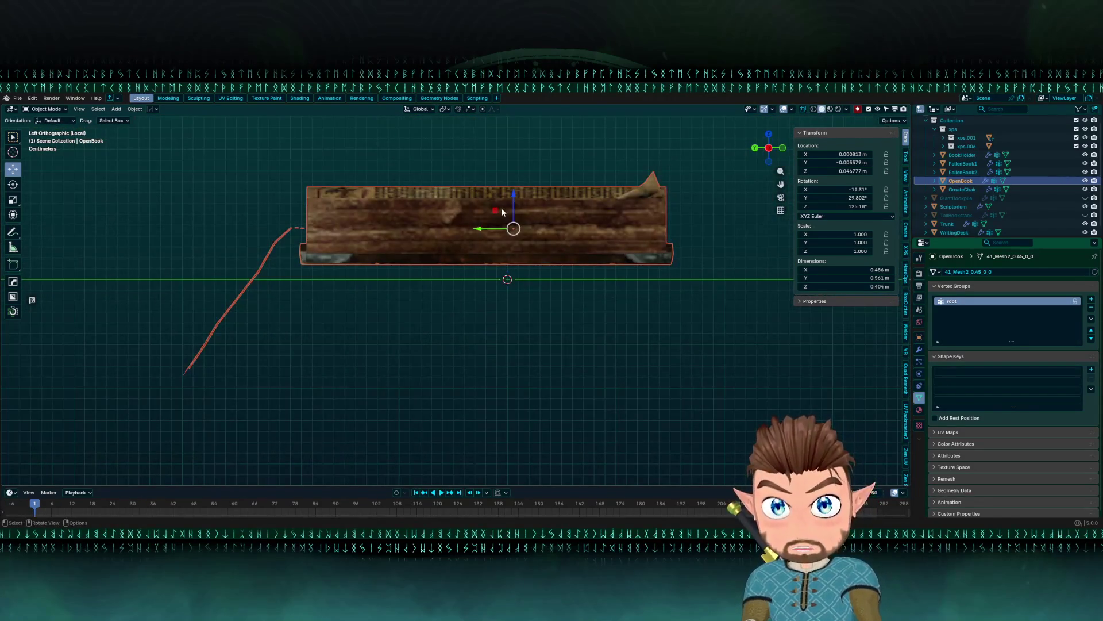
mouse_move(513, 204)
left_mouse_down()
mouse_move(587, 276)
mouse_move(556, 297)
left_mouse_up()
key("KP_7")
scroll(519, 320, "up", 4)
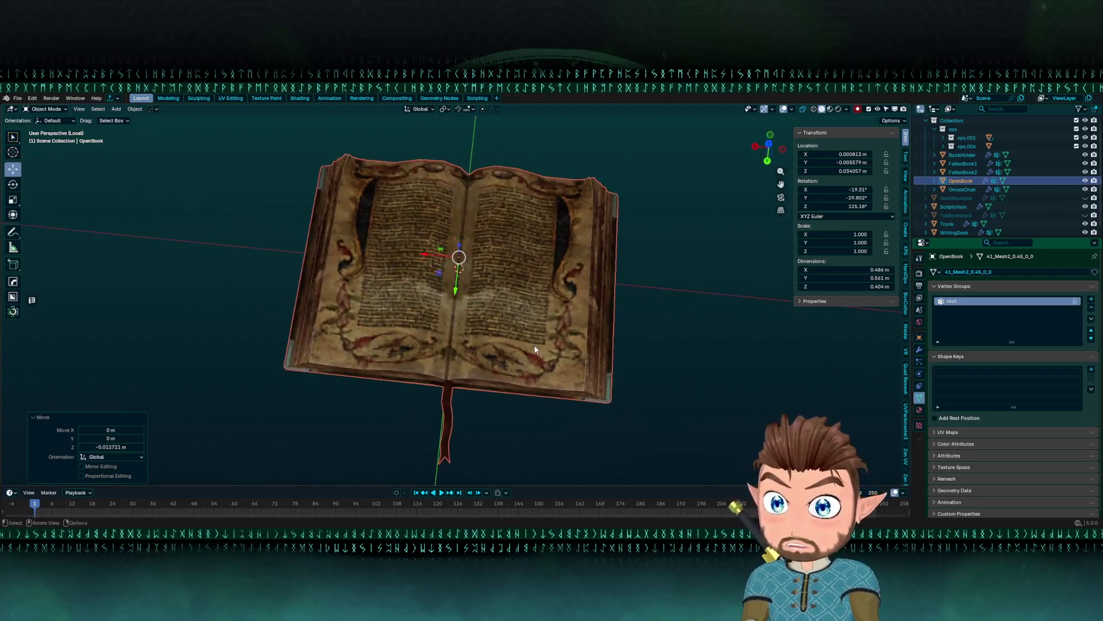
left_click_drag(535, 349, 512, 312)
scroll(513, 311, "down", 4)
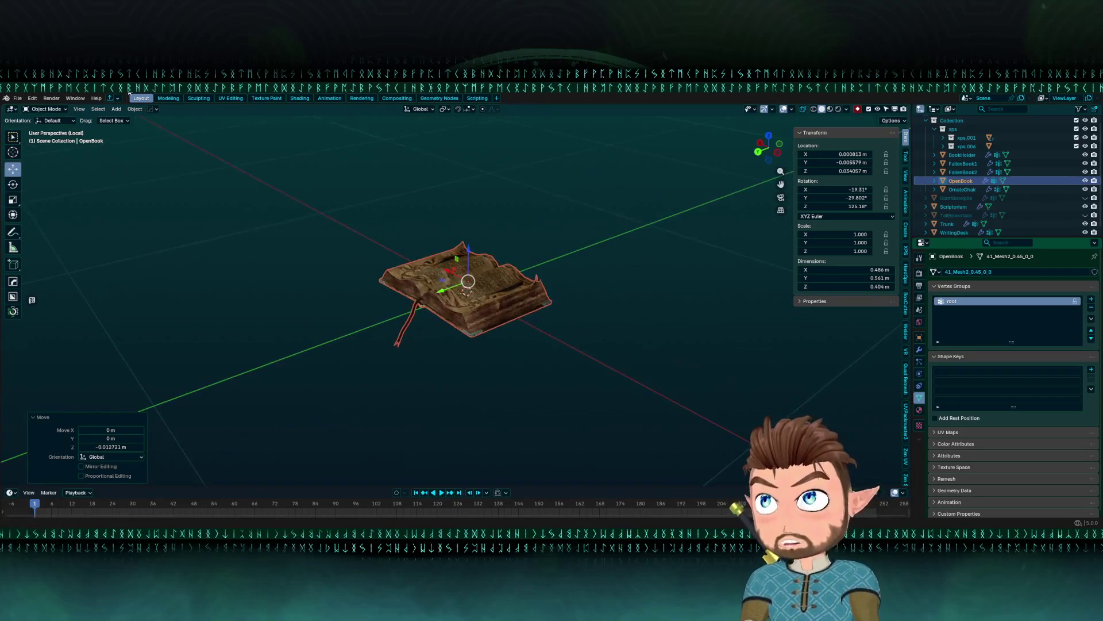
- Review the export formats and the book's Y dimension, then exit Local view to show the furniture
left_click(18, 98)
mouse_move(52, 229)
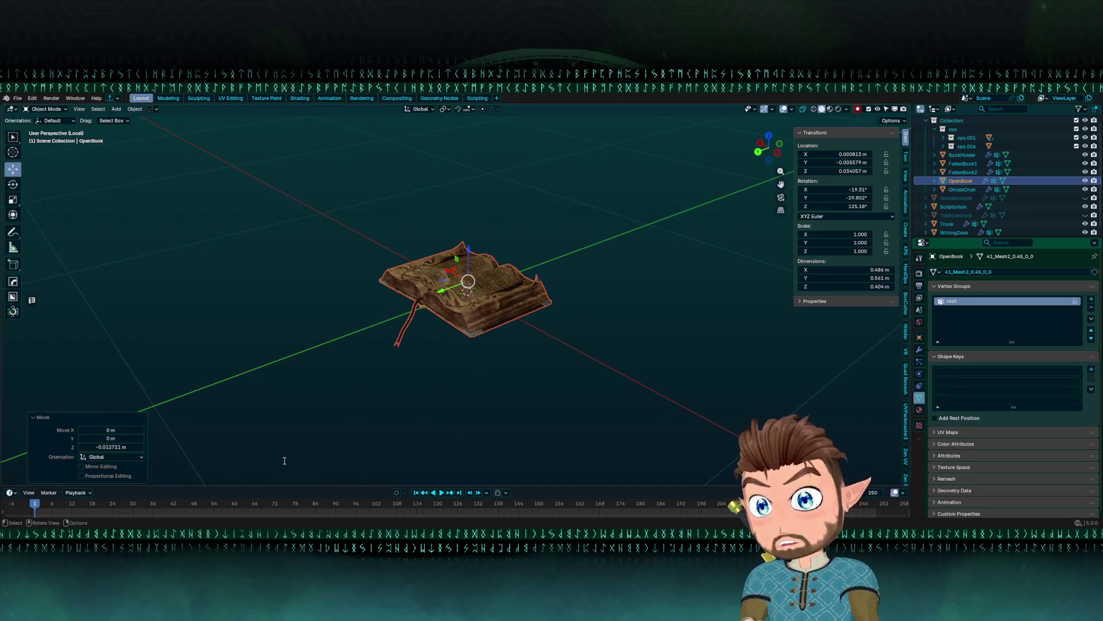
double_click(850, 278)
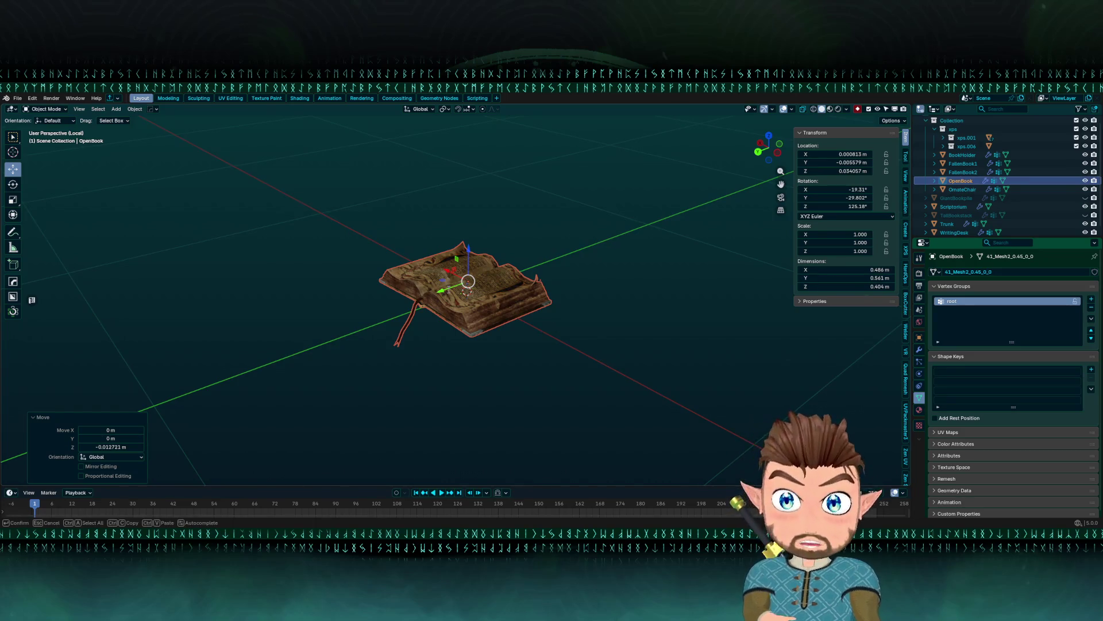
key("Escape")
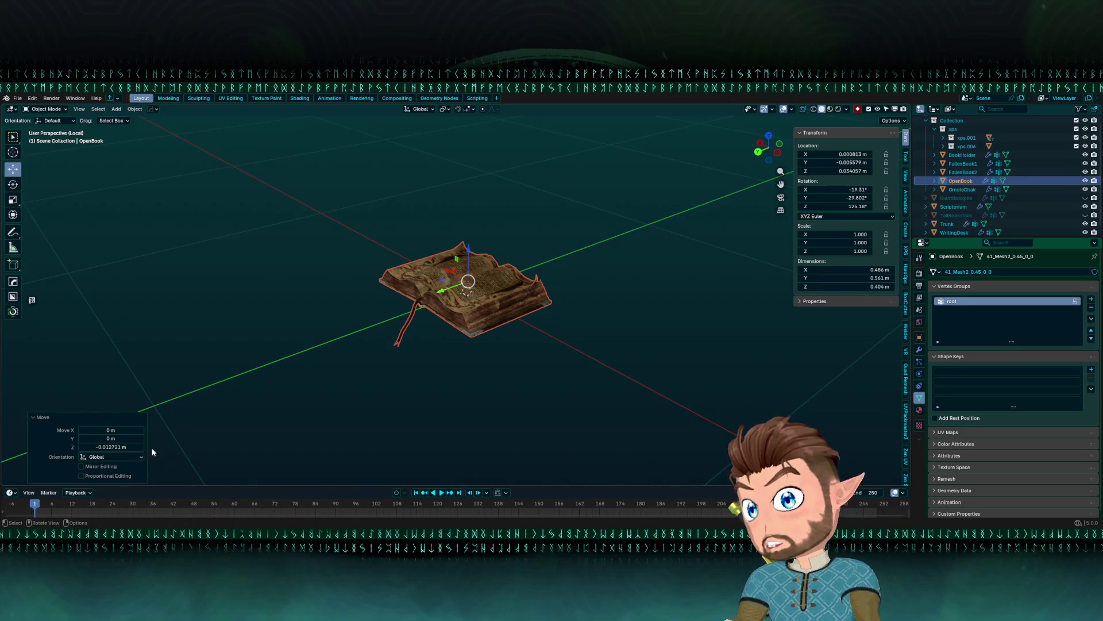
left_click_drag(500, 319, 514, 326)
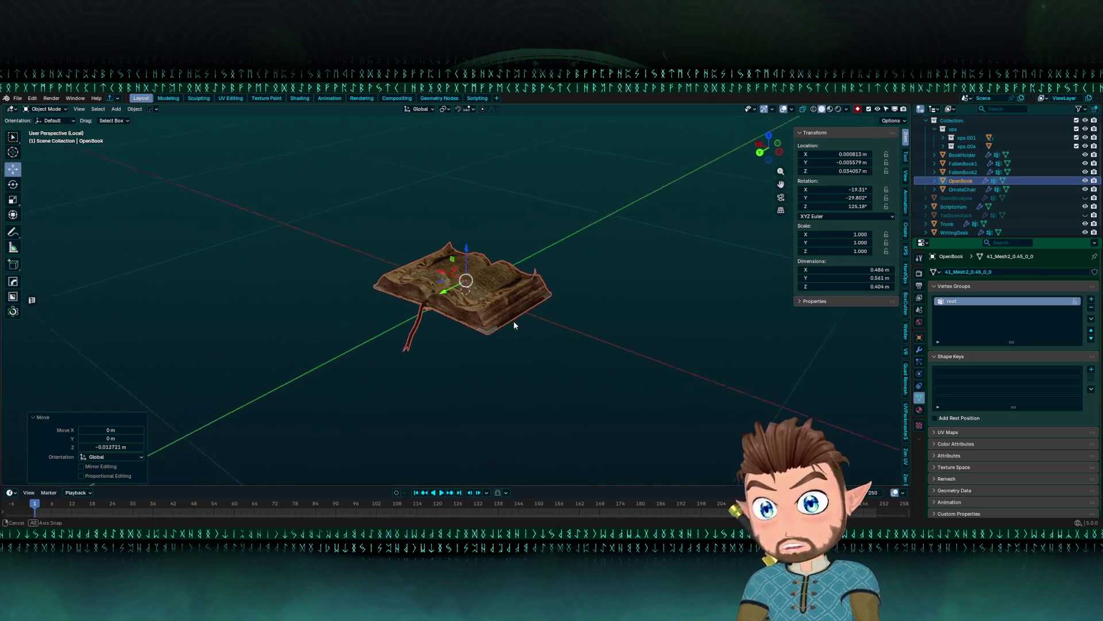
key("KP_Divide")
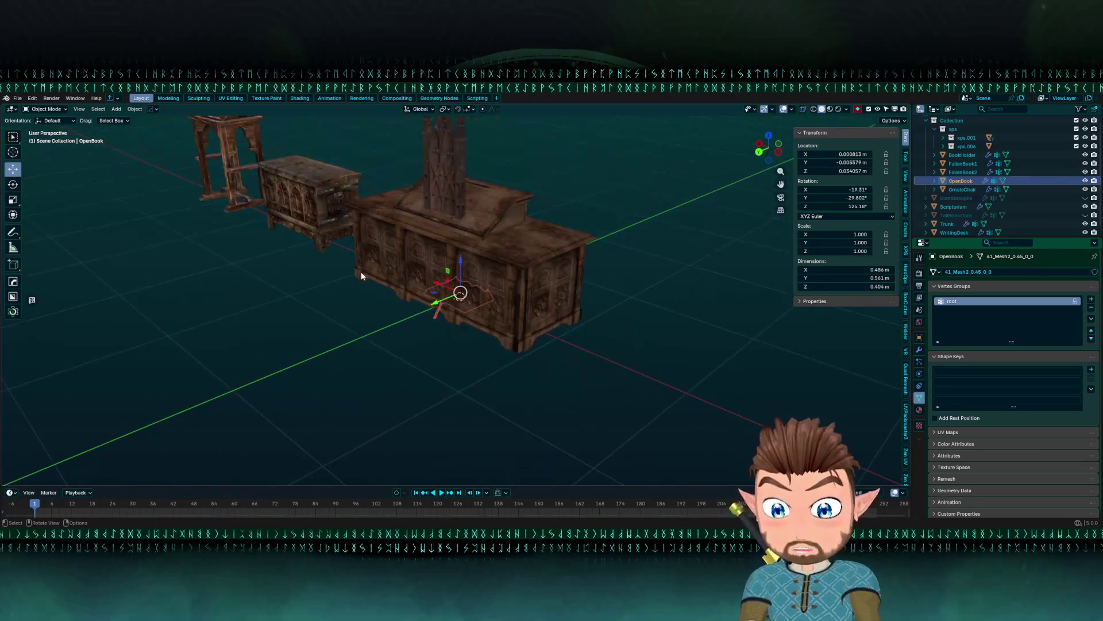
- Hide the ornate chair tower, select the Scriptorium desk and switch to wireframe
mouse_move(361, 272)
left_mouse_down()
mouse_move(448, 257)
mouse_move(480, 163)
mouse_move(464, 201)
mouse_move(491, 212)
left_mouse_up()
left_click(476, 157)
key("h")
left_click(464, 202)
key("shift+z")
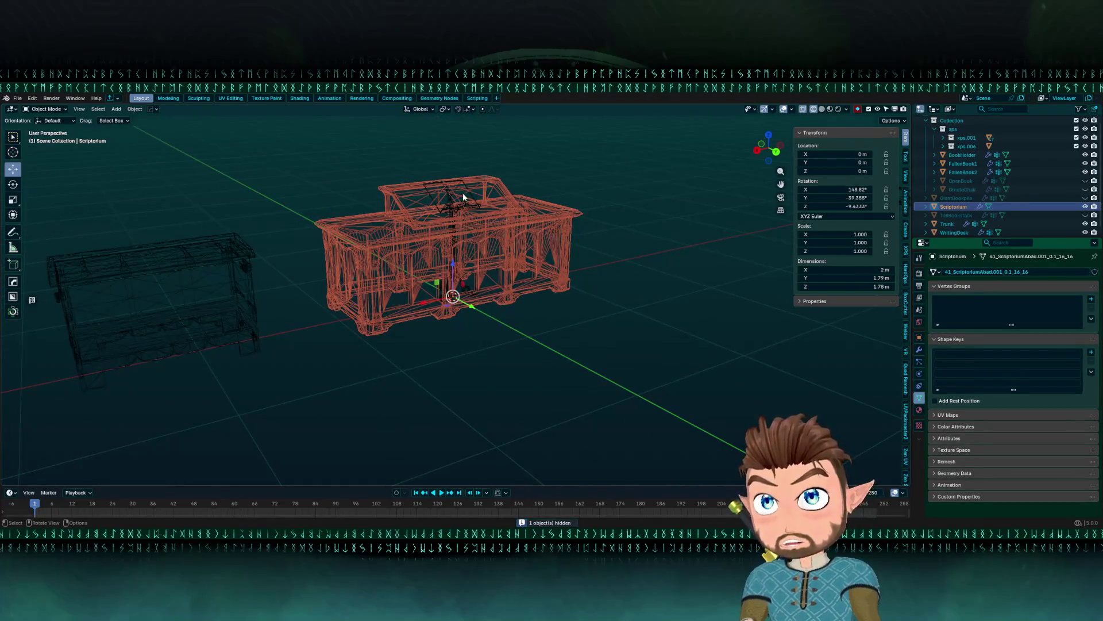
- Reselect the Scriptorium desk, confirm its name and look through the export formats
left_click(463, 184)
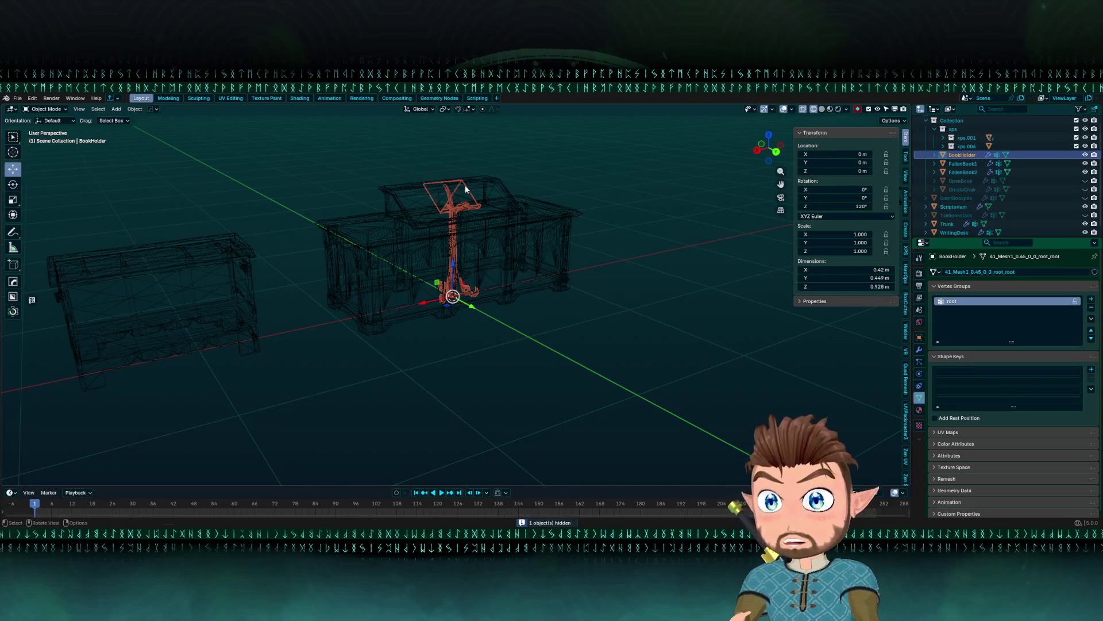
left_click(420, 229)
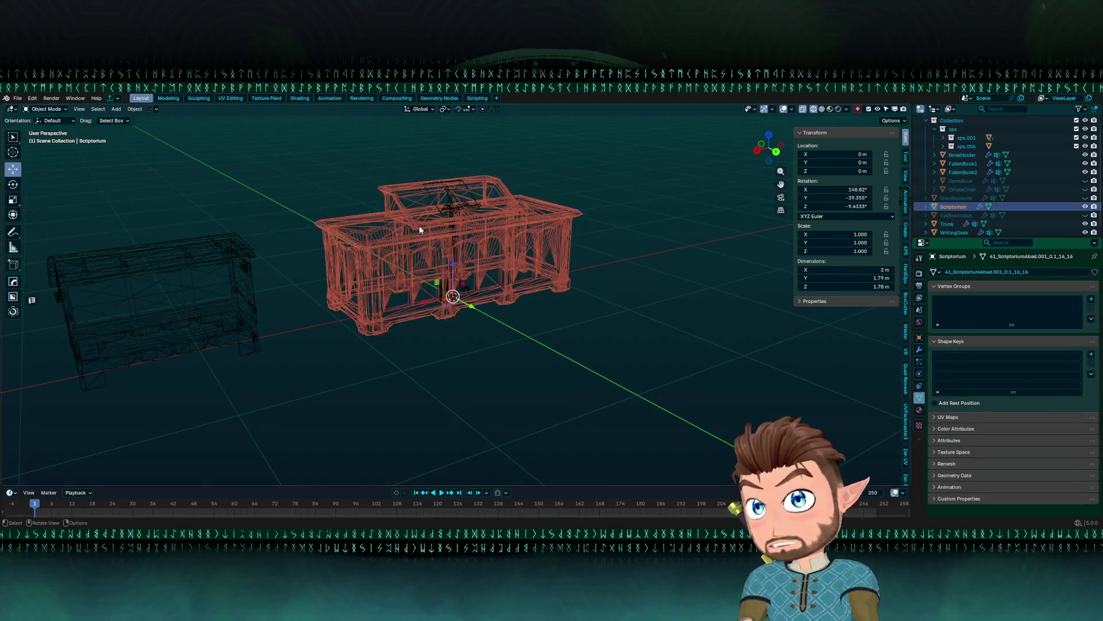
key("F2")
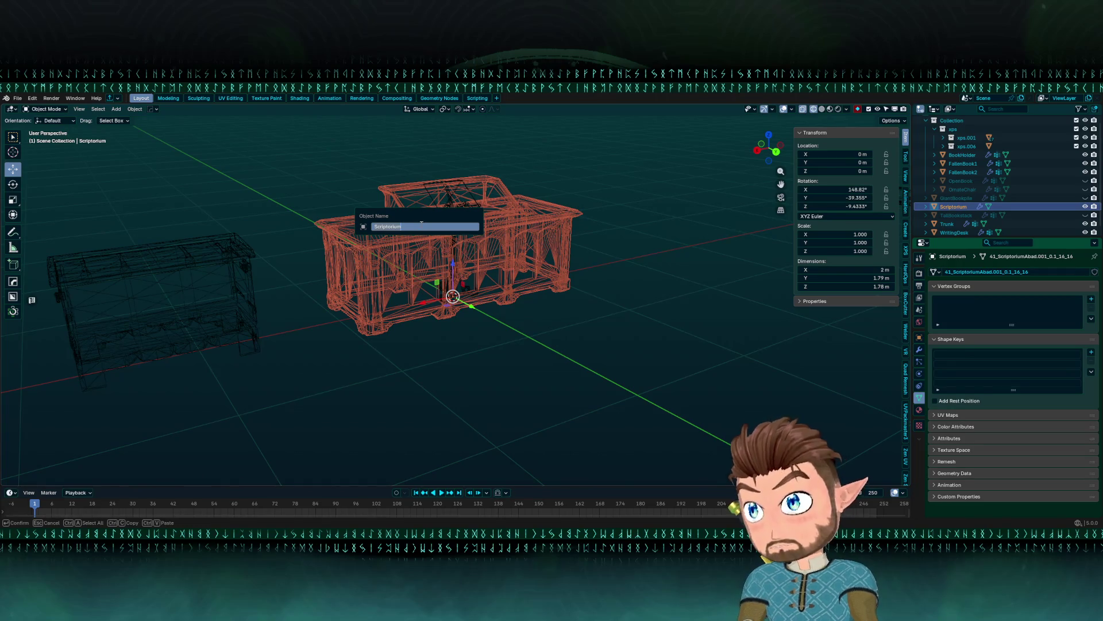
key("Escape")
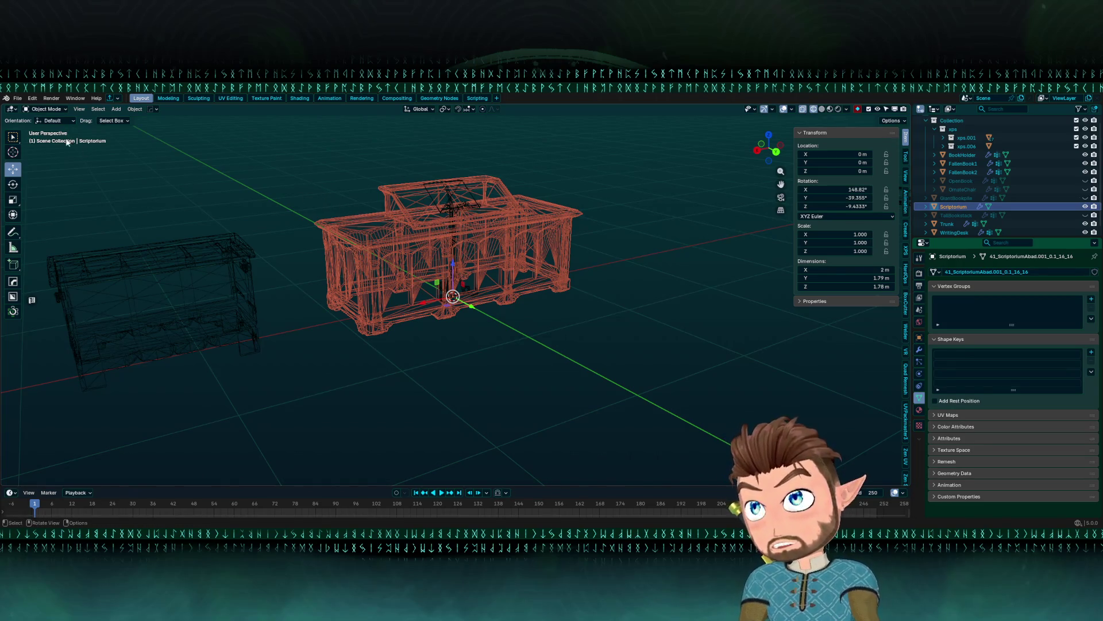
left_click(16, 99)
key("Escape")
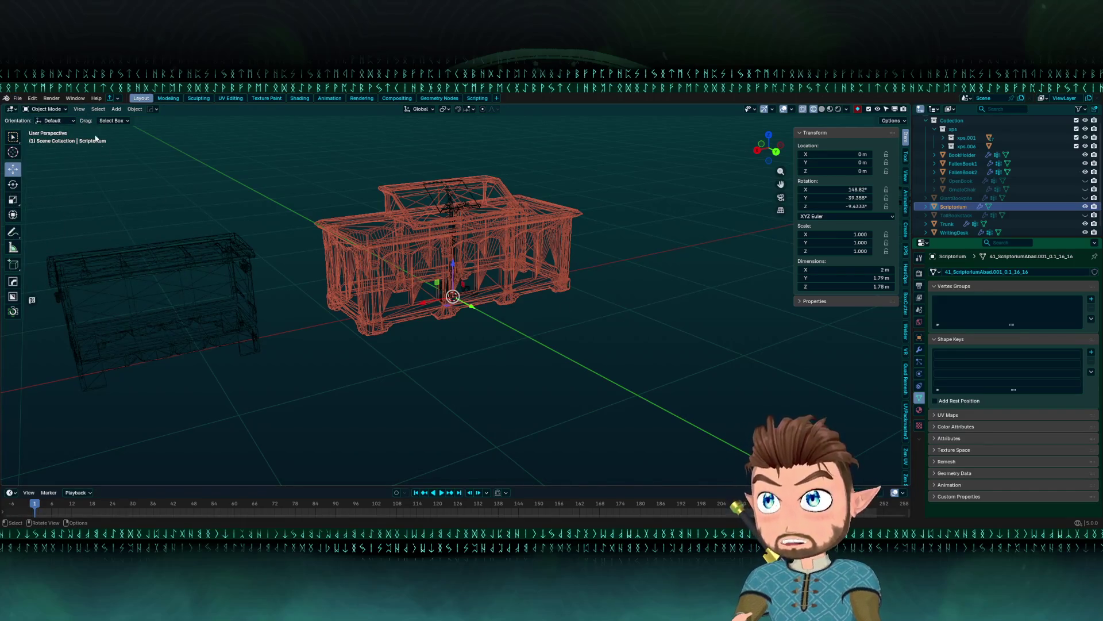
left_click(17, 98)
mouse_move(58, 229)
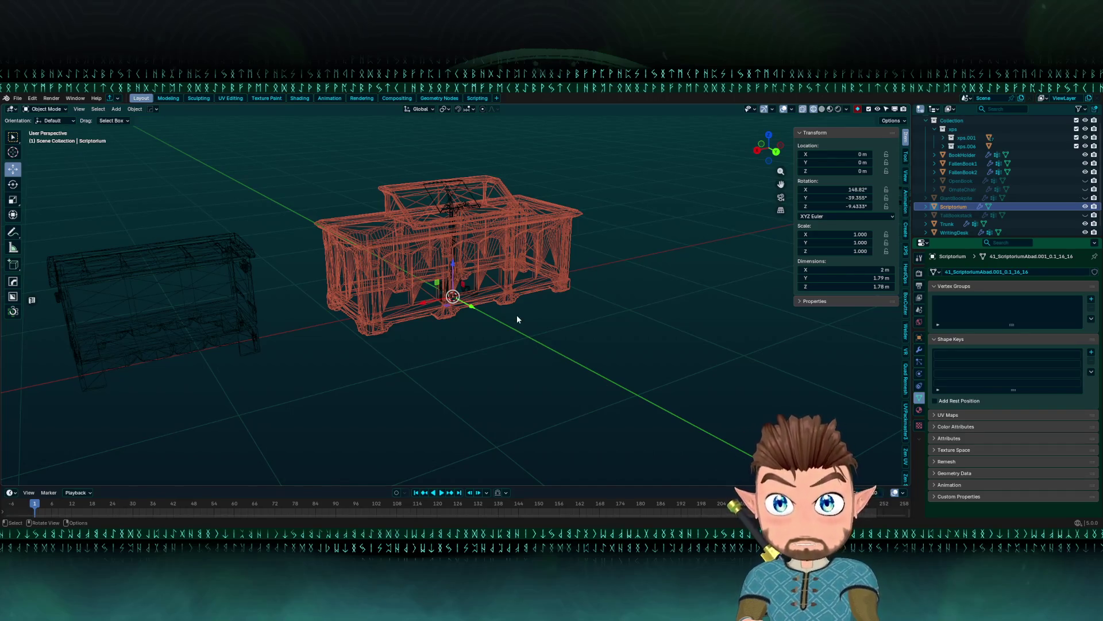
- Inspect the Scriptorium desk's texture in UV Editing, Texture Paint and Shading, then return to Layout
mouse_move(516, 315)
left_mouse_down()
mouse_move(507, 322)
mouse_move(515, 347)
left_mouse_up()
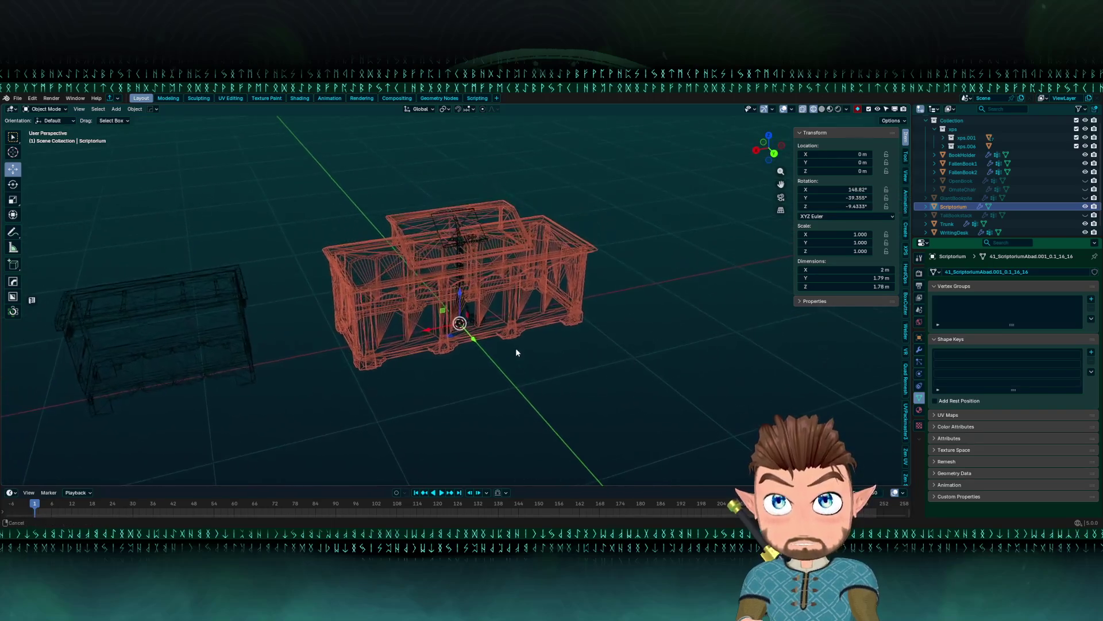
left_click(243, 98)
left_click(266, 99)
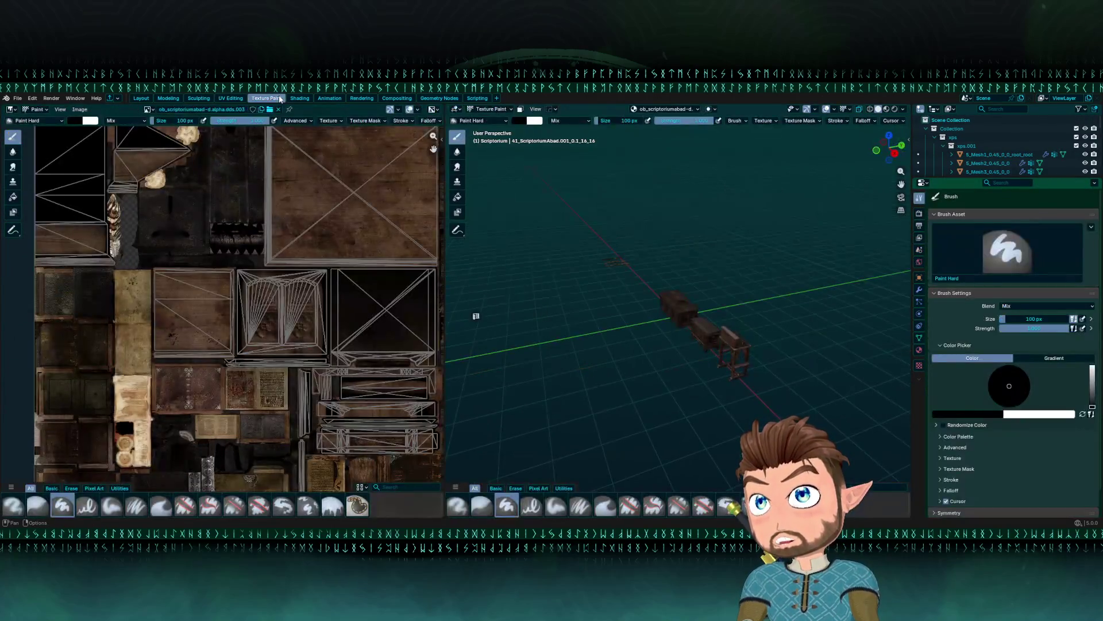
left_click(299, 98)
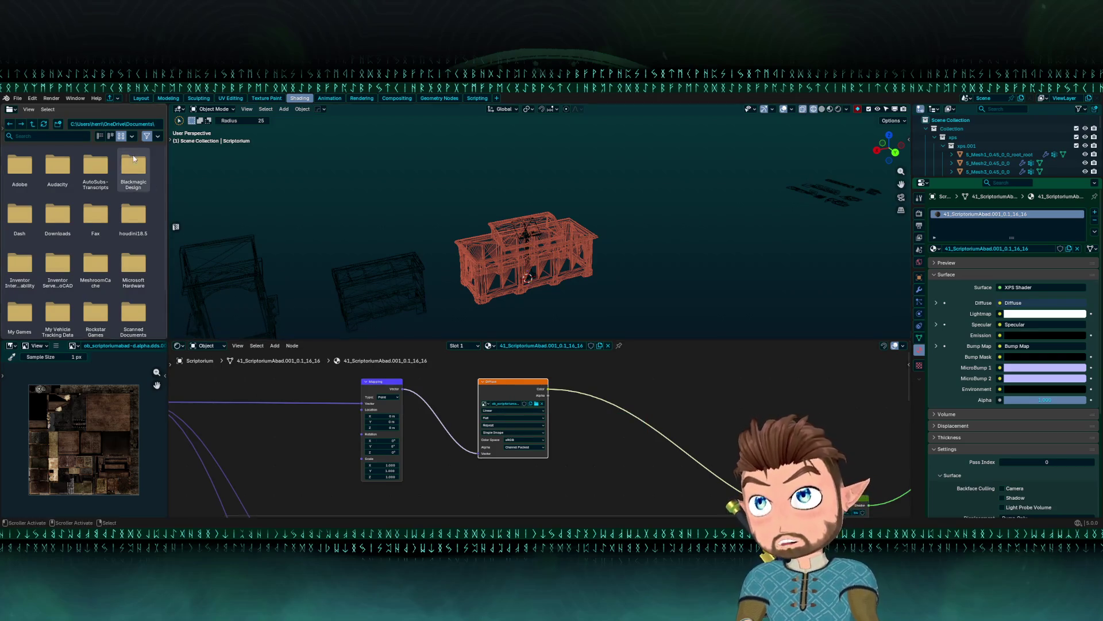
left_click(141, 99)
- Hide the Scriptorium desk and then the BookHolder, with the scene back in solid shading
key("h")
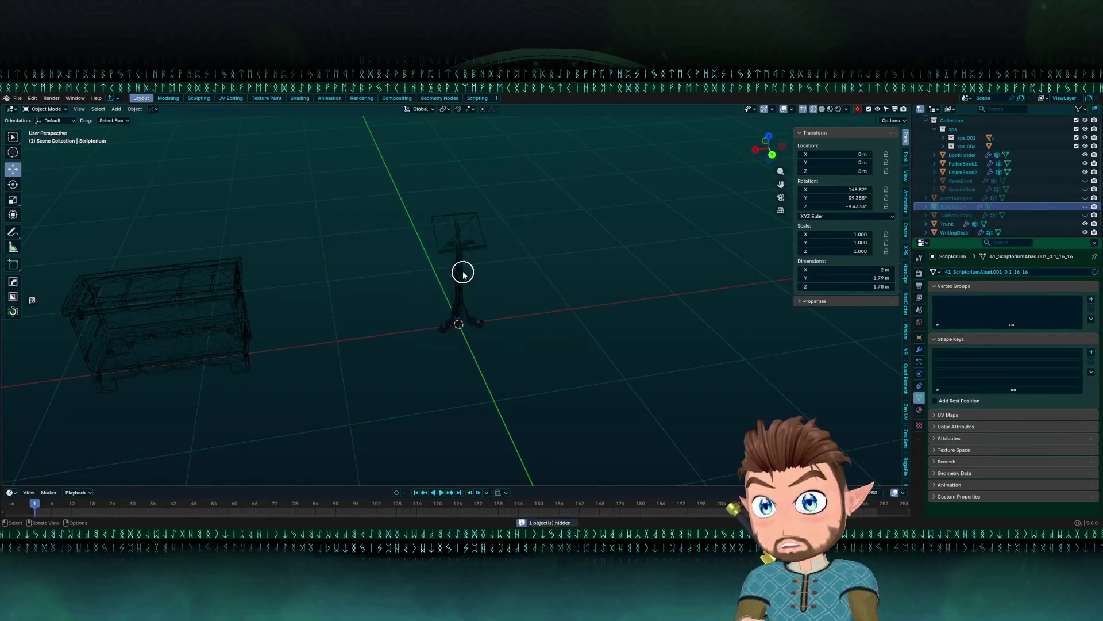
left_click(17, 136)
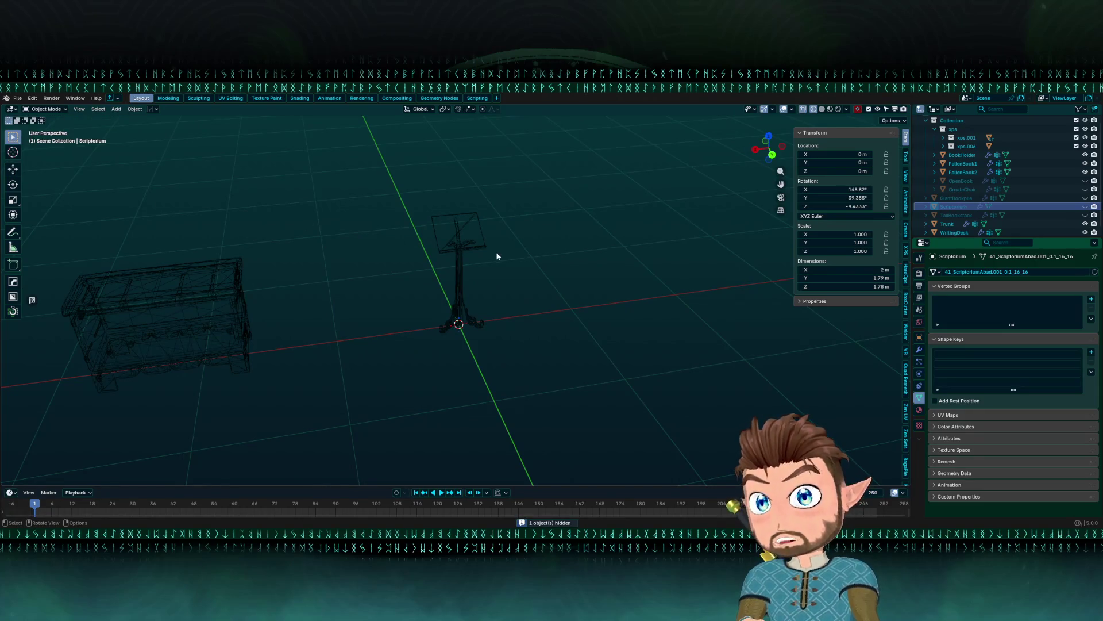
left_click(469, 248)
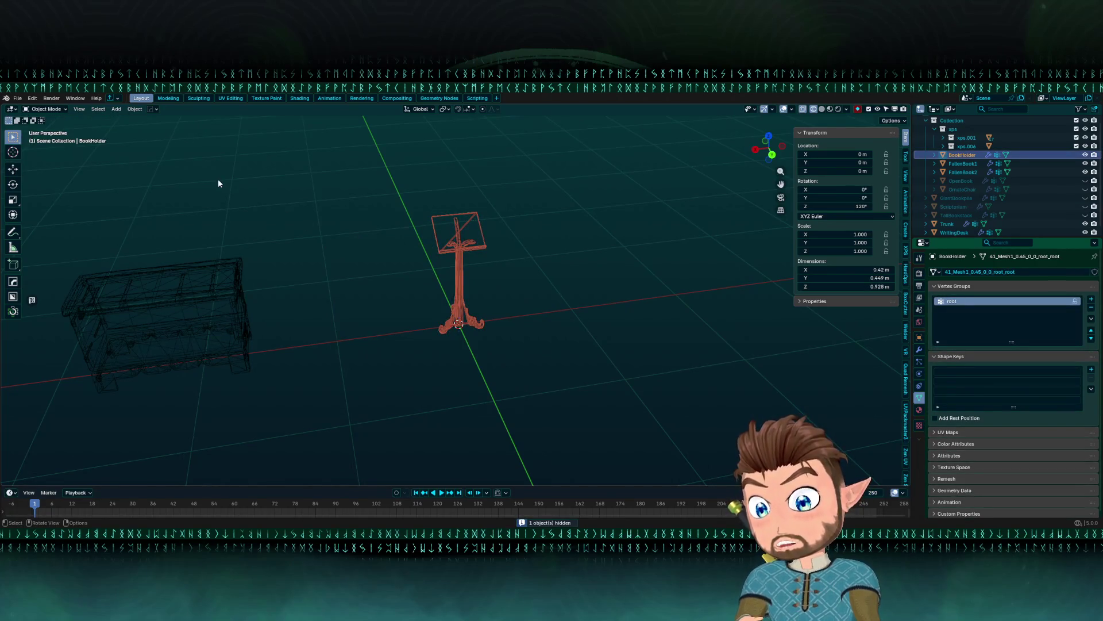
key("F2")
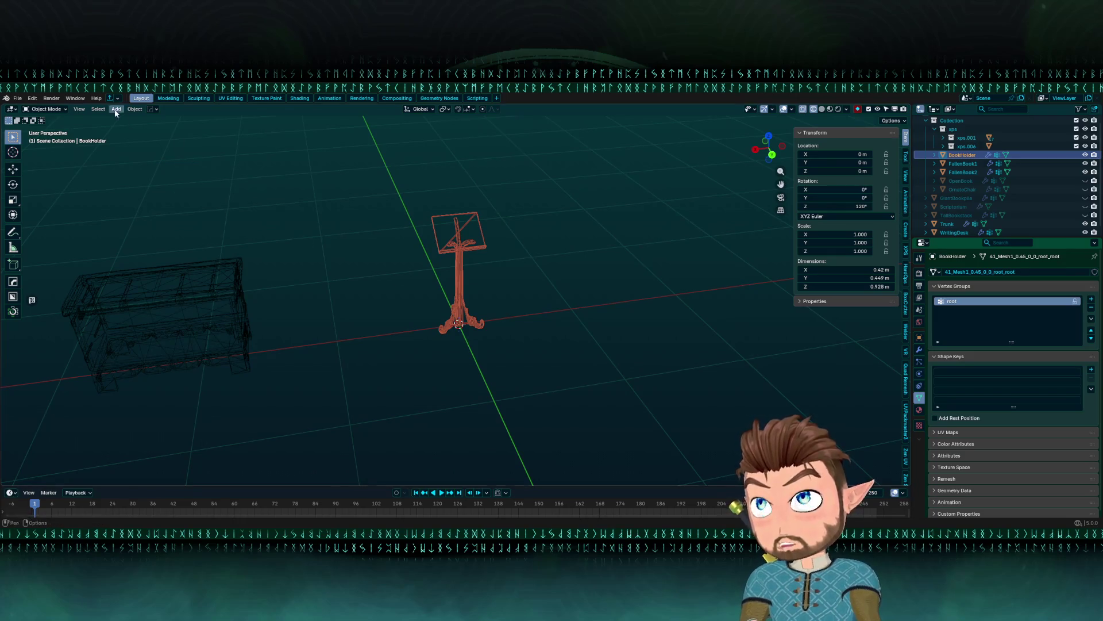
left_click(17, 98)
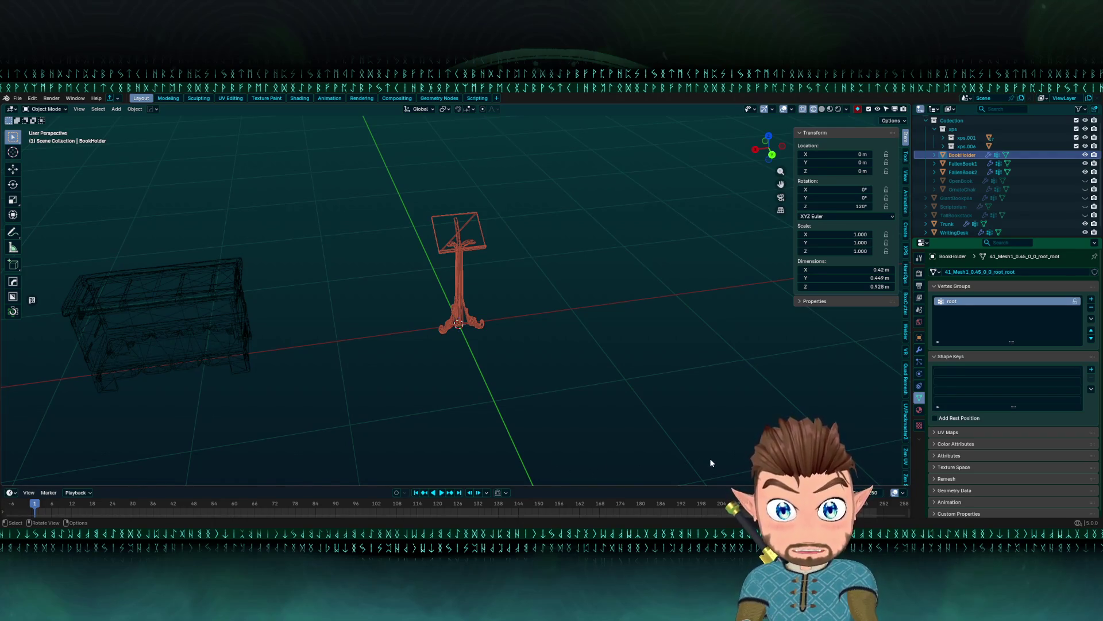
mouse_move(709, 458)
left_mouse_down()
mouse_move(561, 374)
mouse_move(542, 358)
mouse_move(551, 347)
mouse_move(544, 359)
left_mouse_up()
key("shift+z")
key("h")
left_click_drag(504, 319, 498, 317)
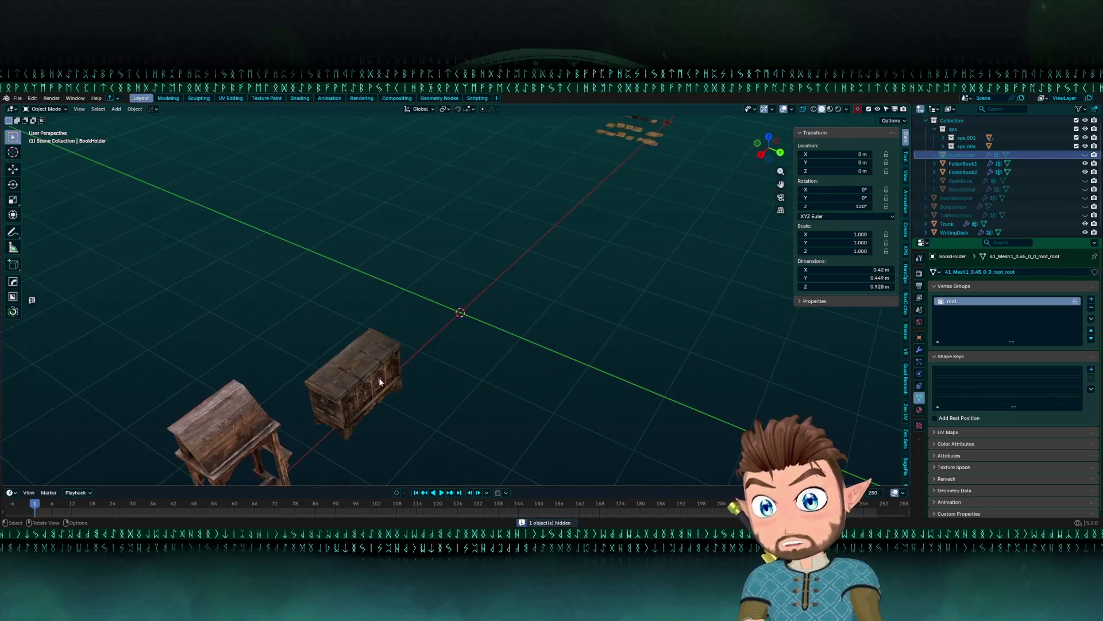
- Select the WritingDesk and clear its location to the world origin with Alt+G
left_click(198, 430)
left_click_drag(198, 430, 260, 376)
key("F2")
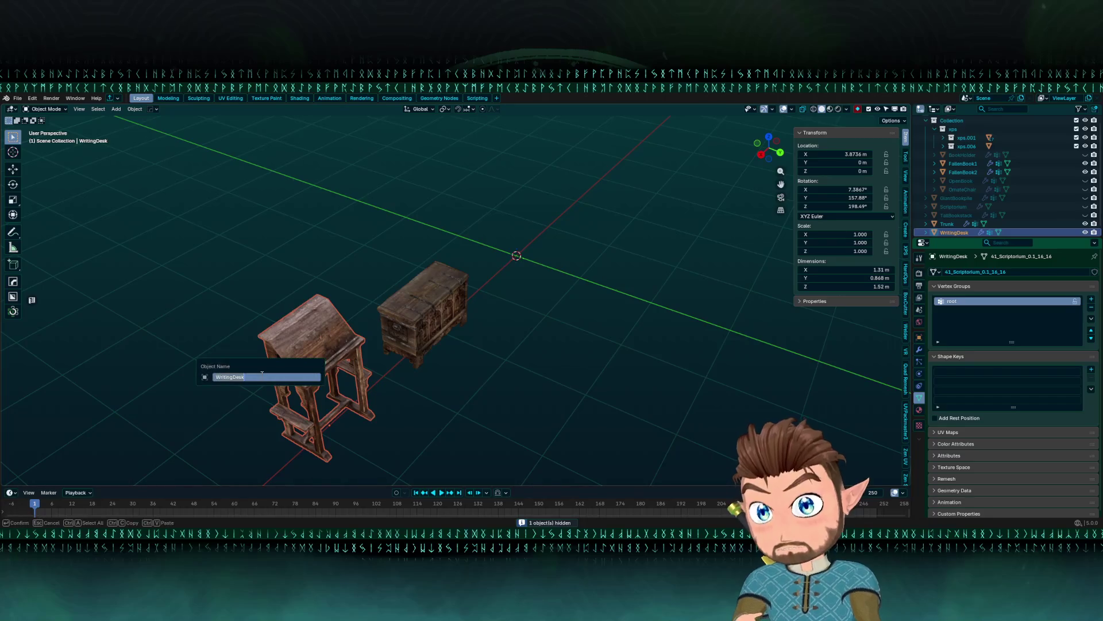
mouse_move(594, 351)
left_mouse_down()
mouse_move(503, 350)
mouse_move(438, 278)
left_mouse_up()
key("alt+g")
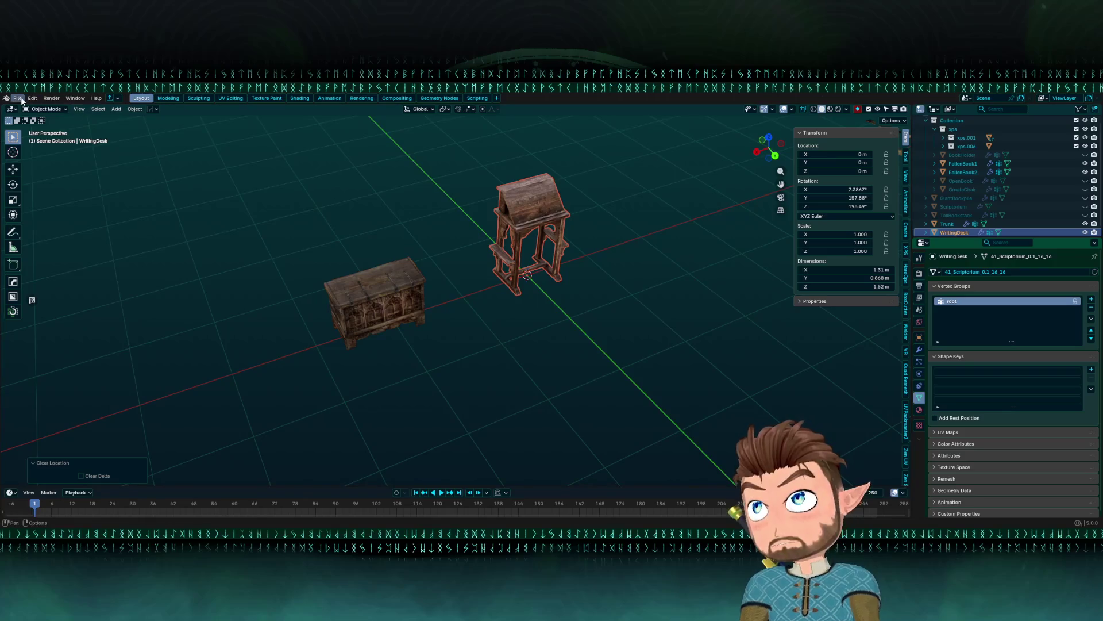
left_click(17, 97)
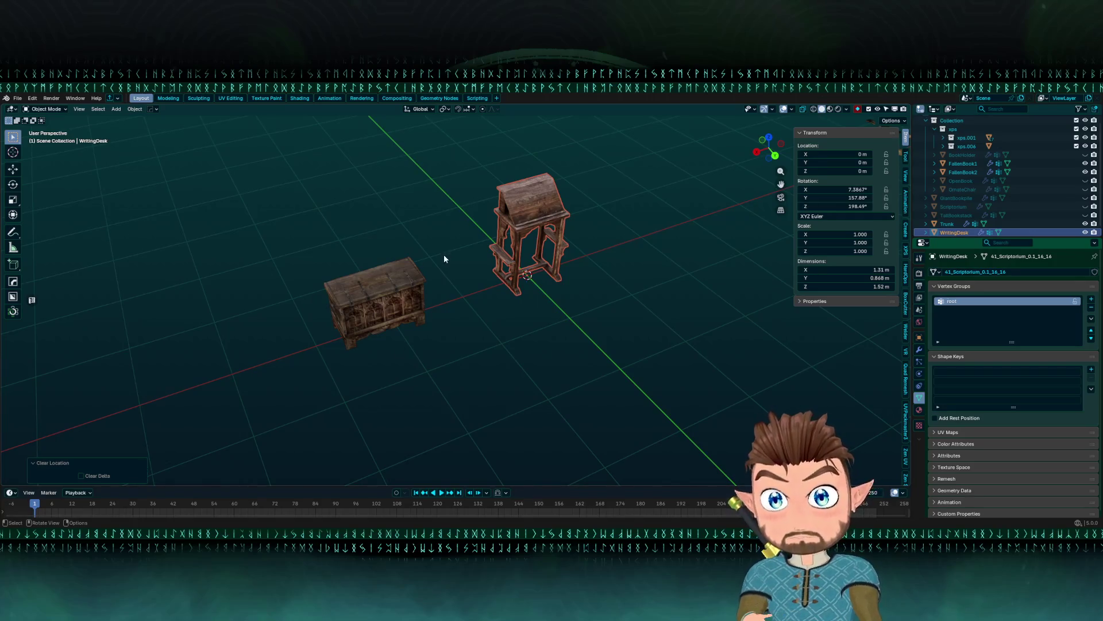
- Display the writing desk's ob_scriptorium-d.dds Diffuse texture and try saving it, which fails with a write error
left_click(298, 99)
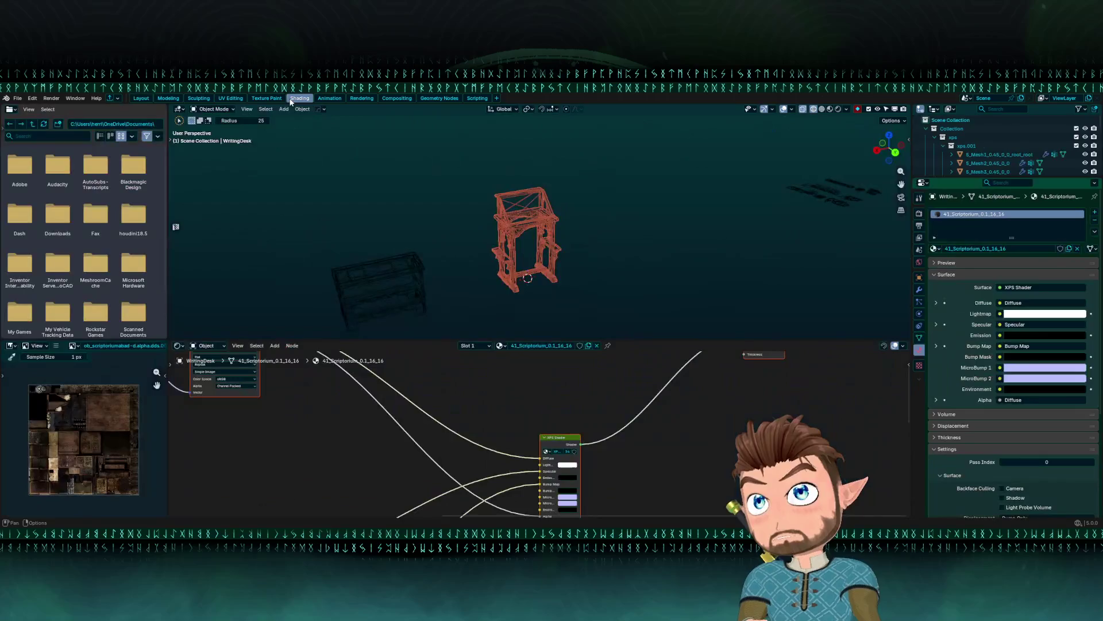
key("Home")
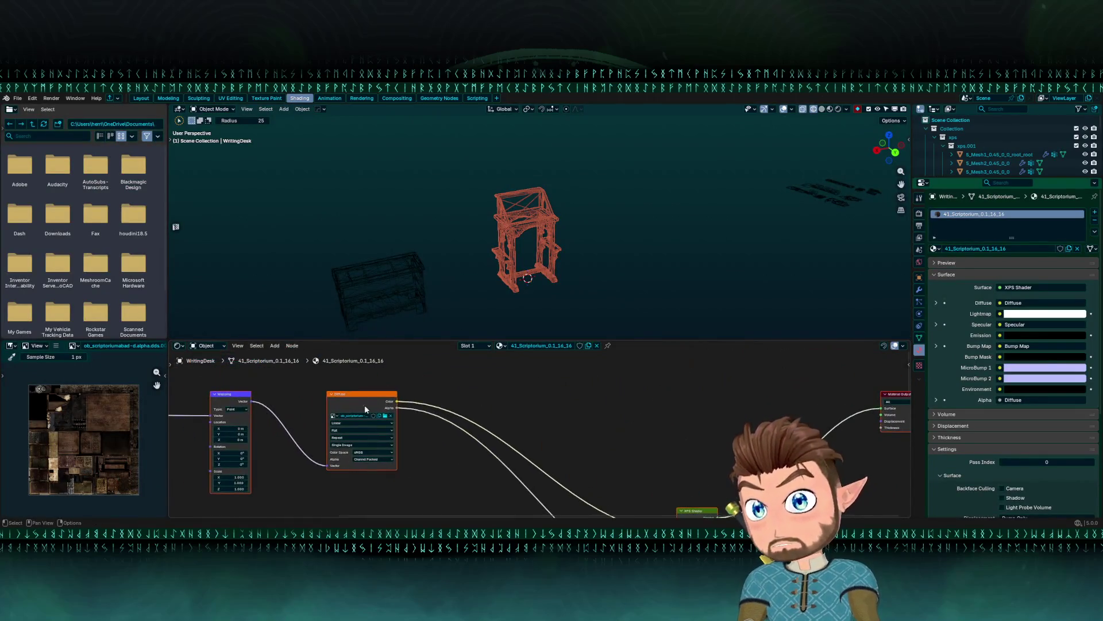
left_click(357, 395)
scroll(77, 425, "up", 5)
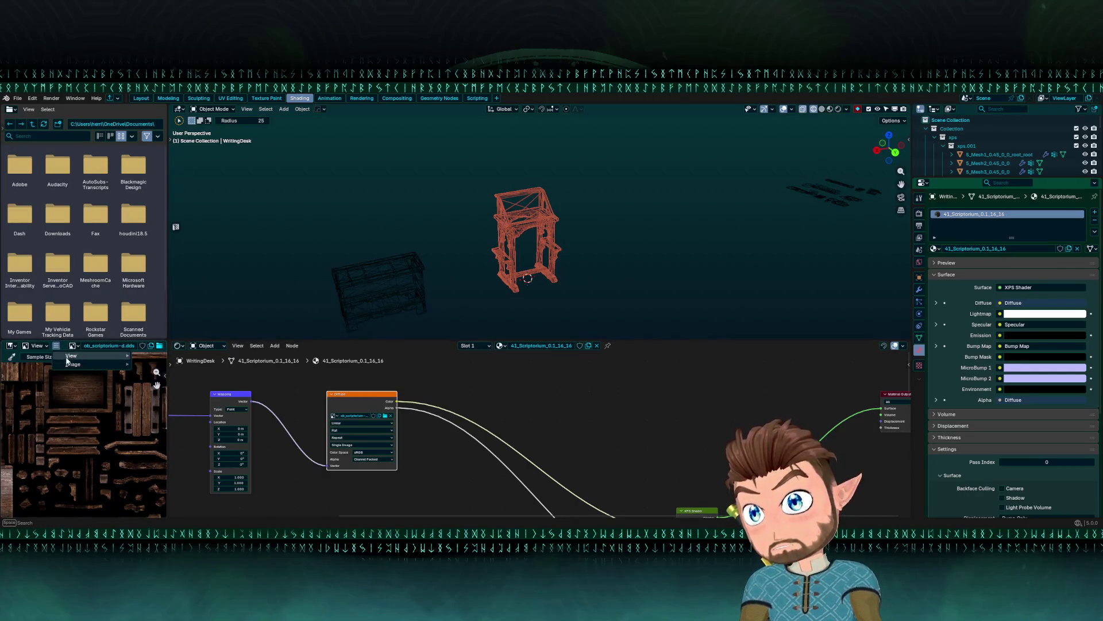
mouse_move(108, 366)
left_click(176, 295)
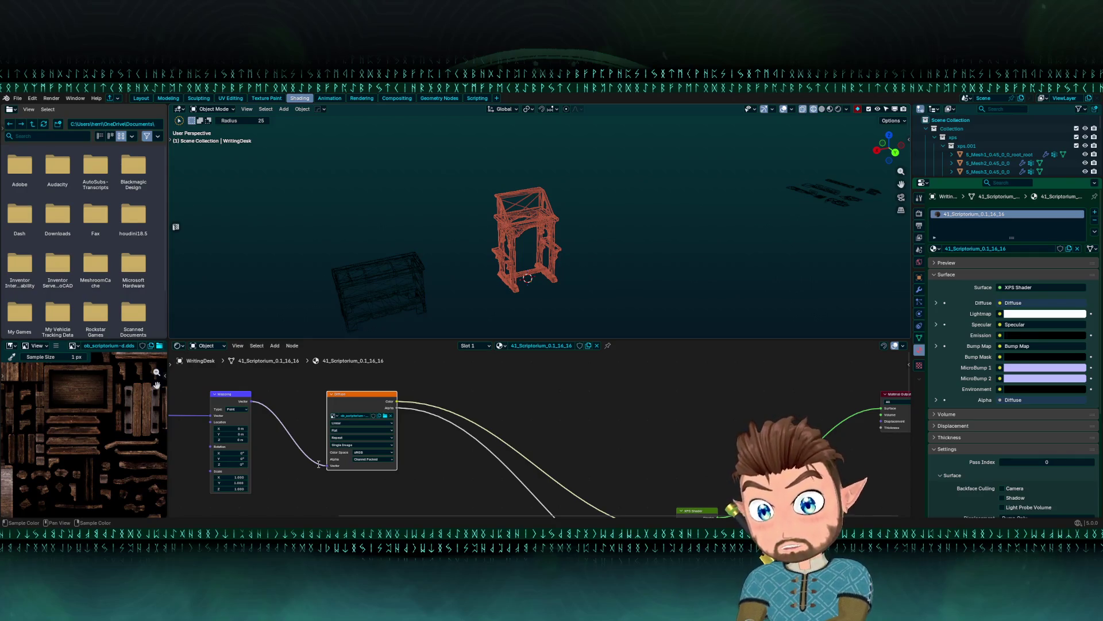
key("alt+s")
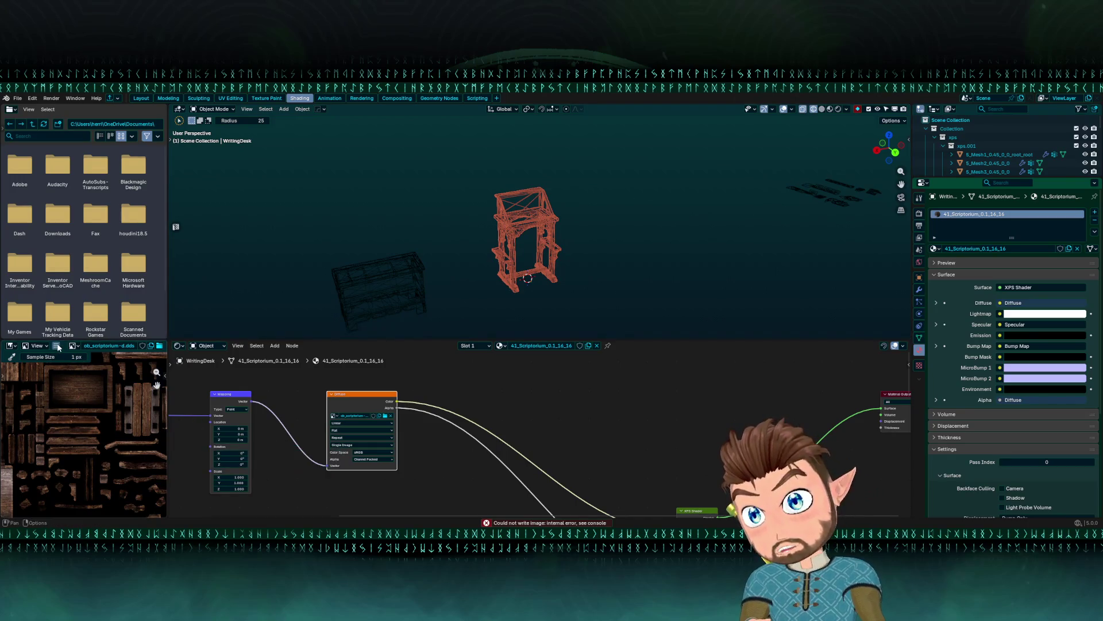
mouse_move(64, 363)
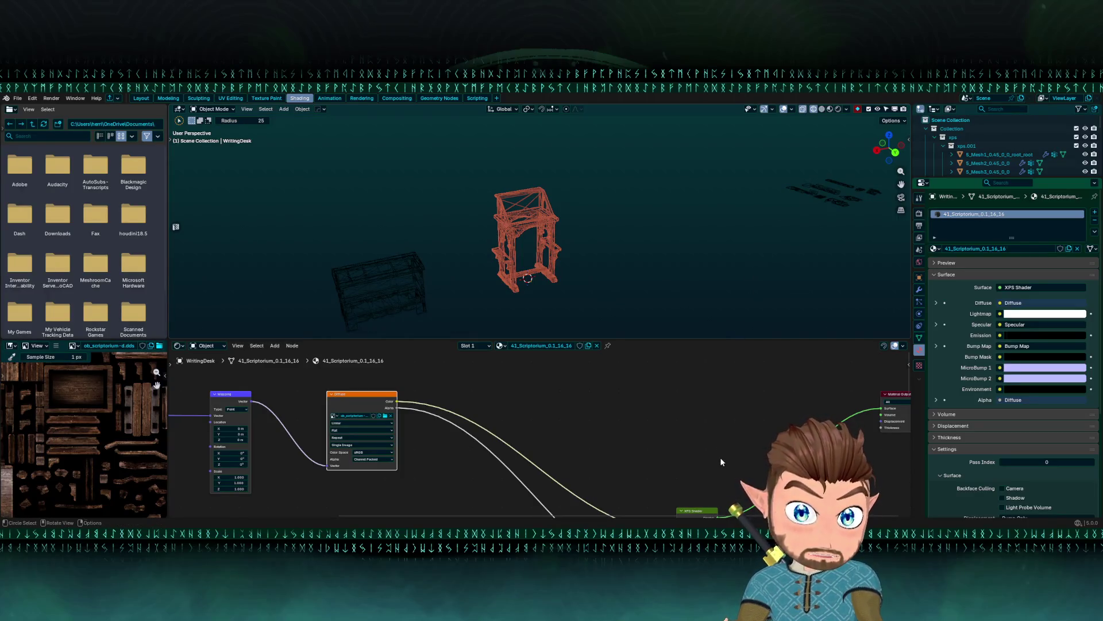
- Deselect the writing desk and select the Trunk using circle select
left_click(430, 277)
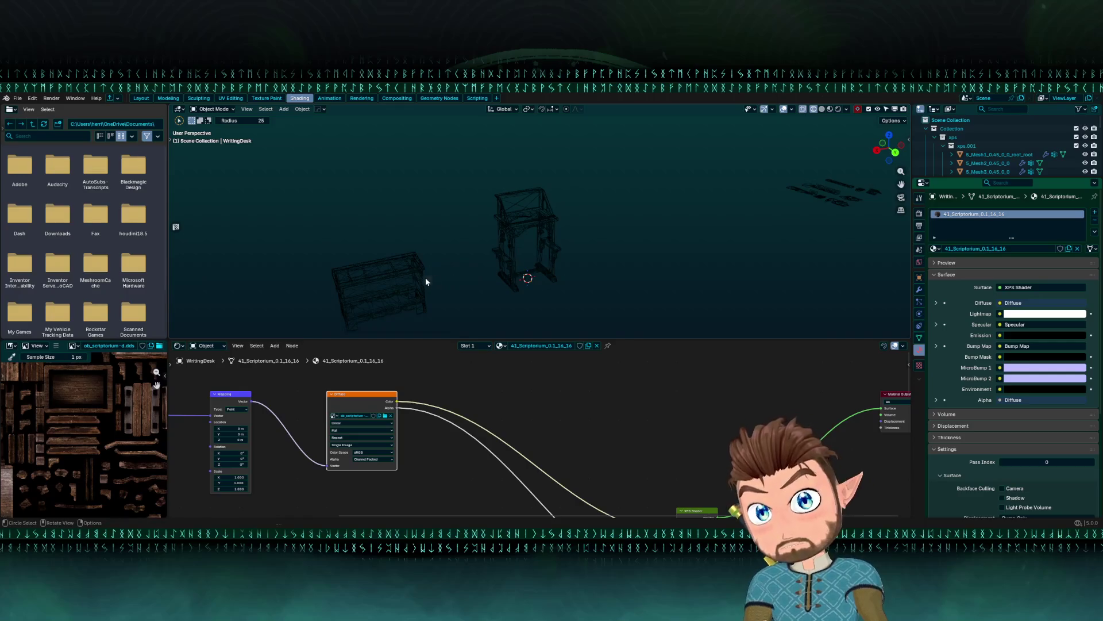
key("c")
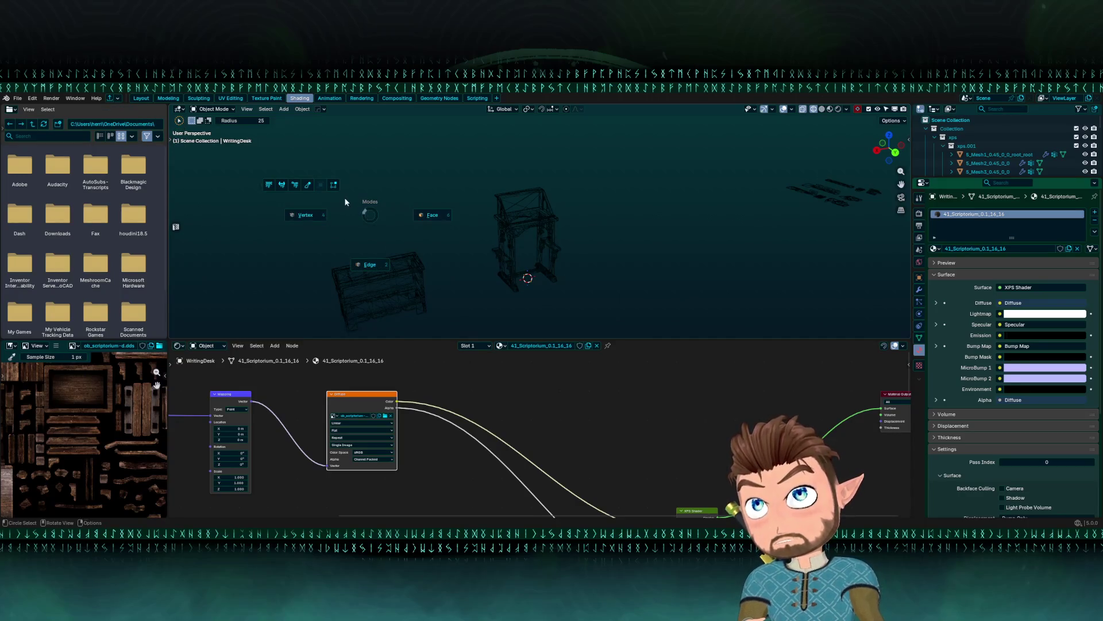
left_click(387, 266)
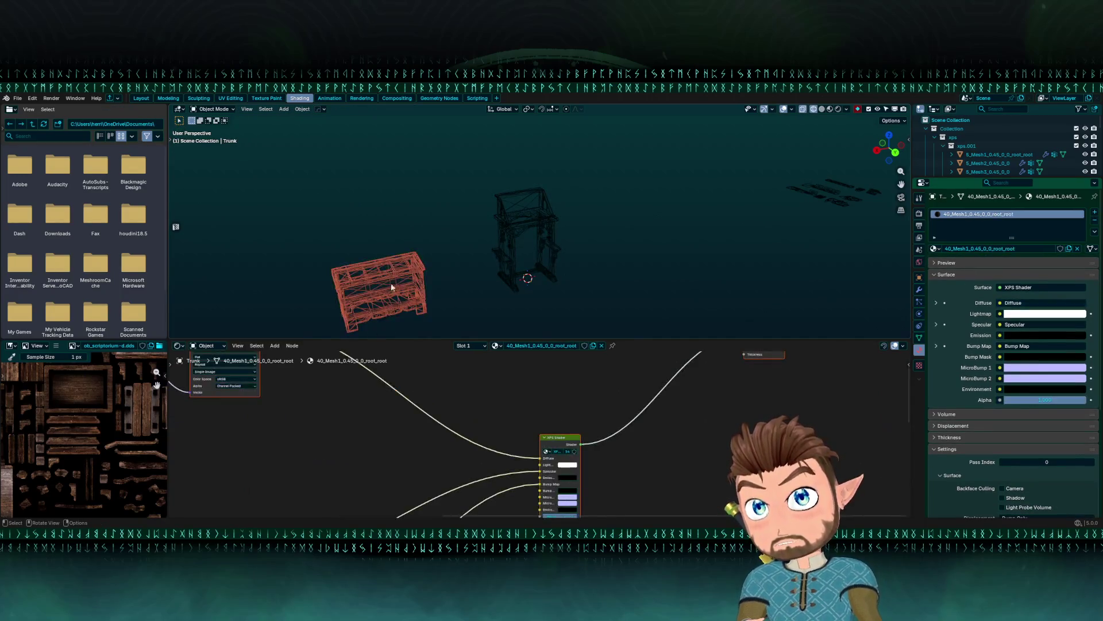
- Show the trunk's ob_arcon-d.dds texture and move the trunk to the world origin
left_click_drag(265, 396, 369, 438)
left_click(350, 380)
scroll(135, 405, "down", 4)
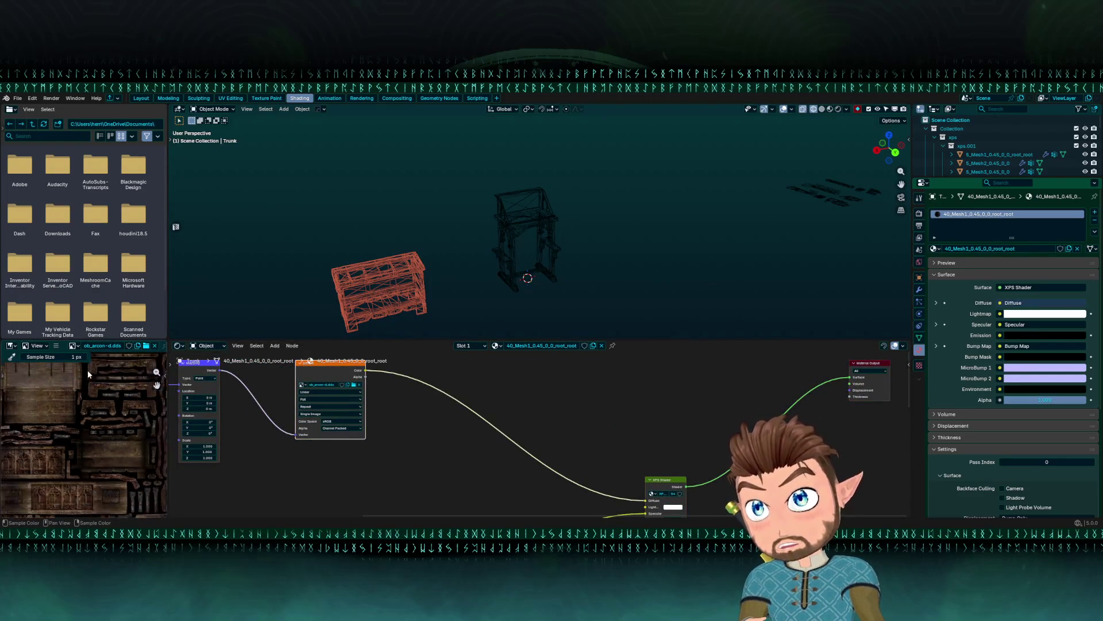
key("Home")
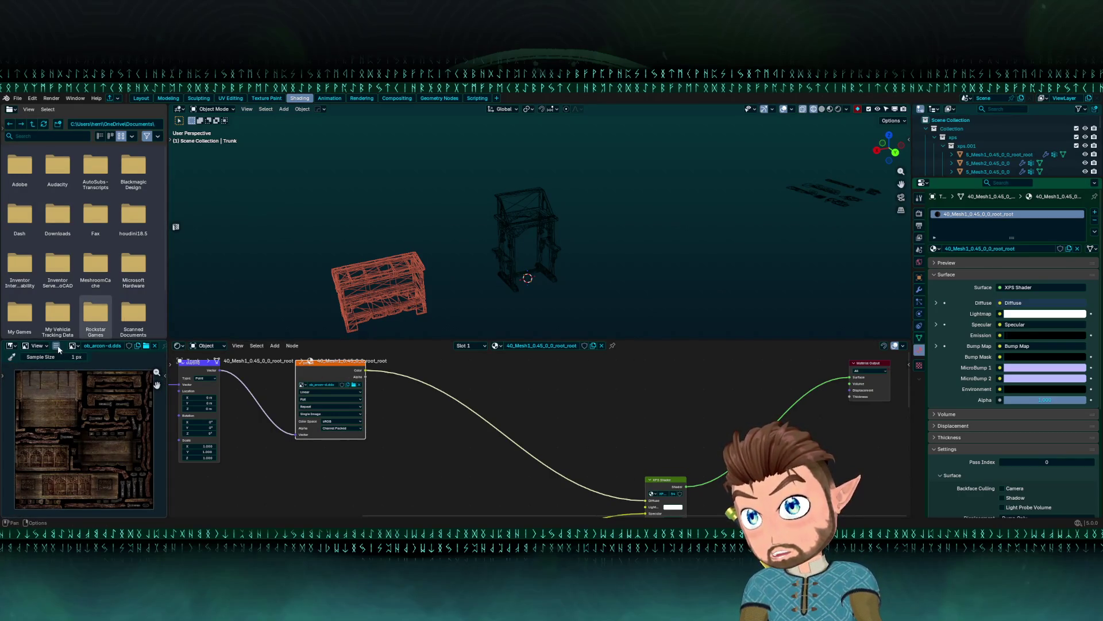
key("alt+g")
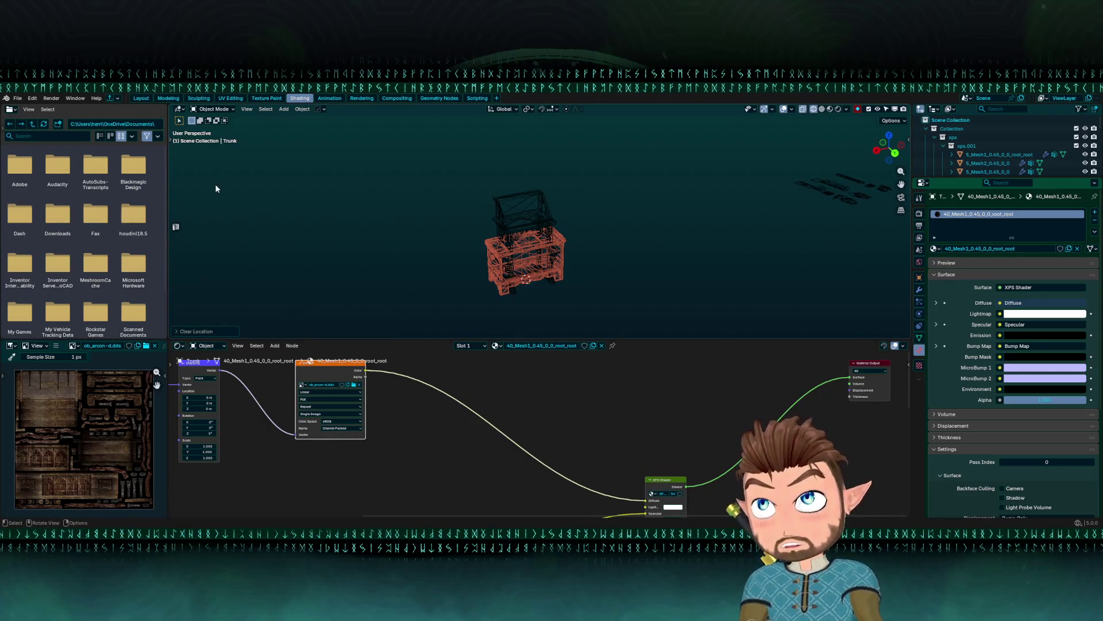
- Check the File > Export options, keep the name Trunk, and browse the image viewer's Image menu
left_click(17, 99)
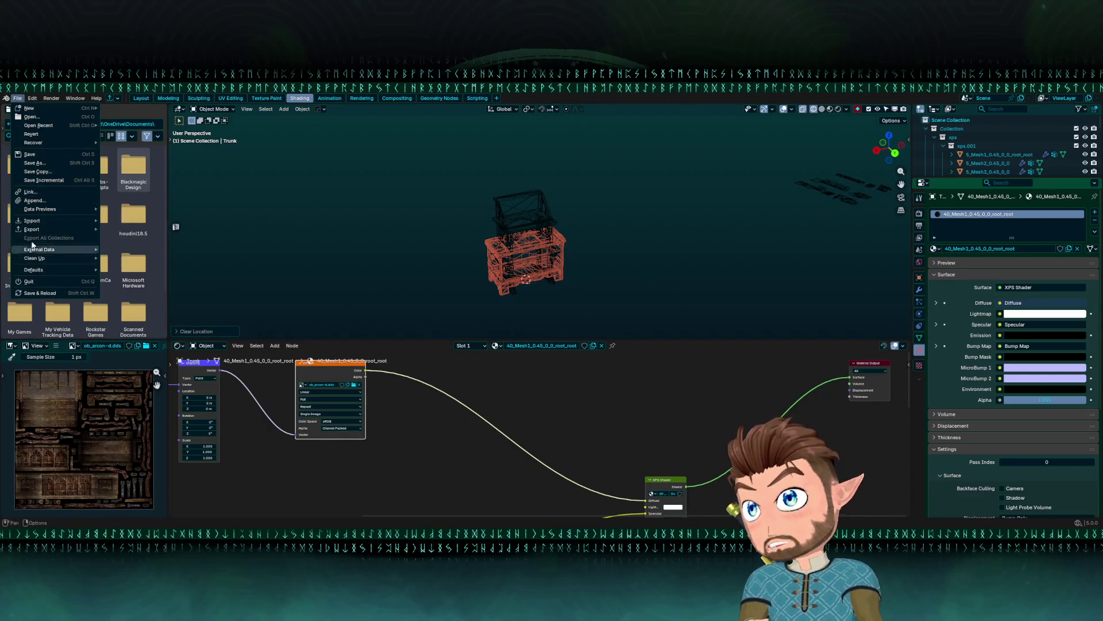
mouse_move(32, 231)
key("Escape")
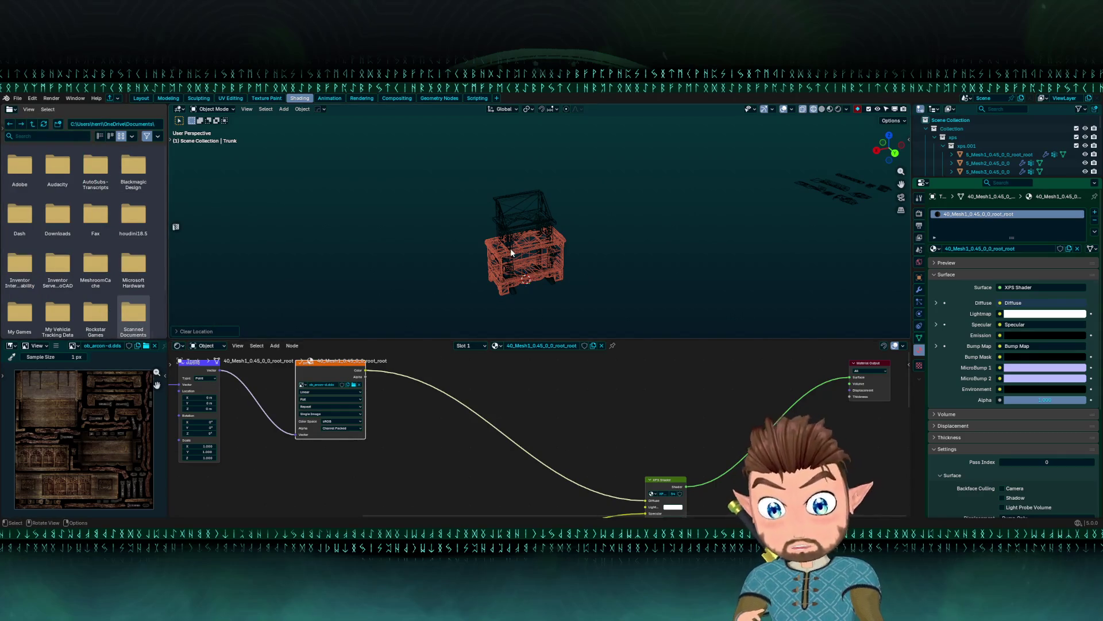
key("F2")
key("Return")
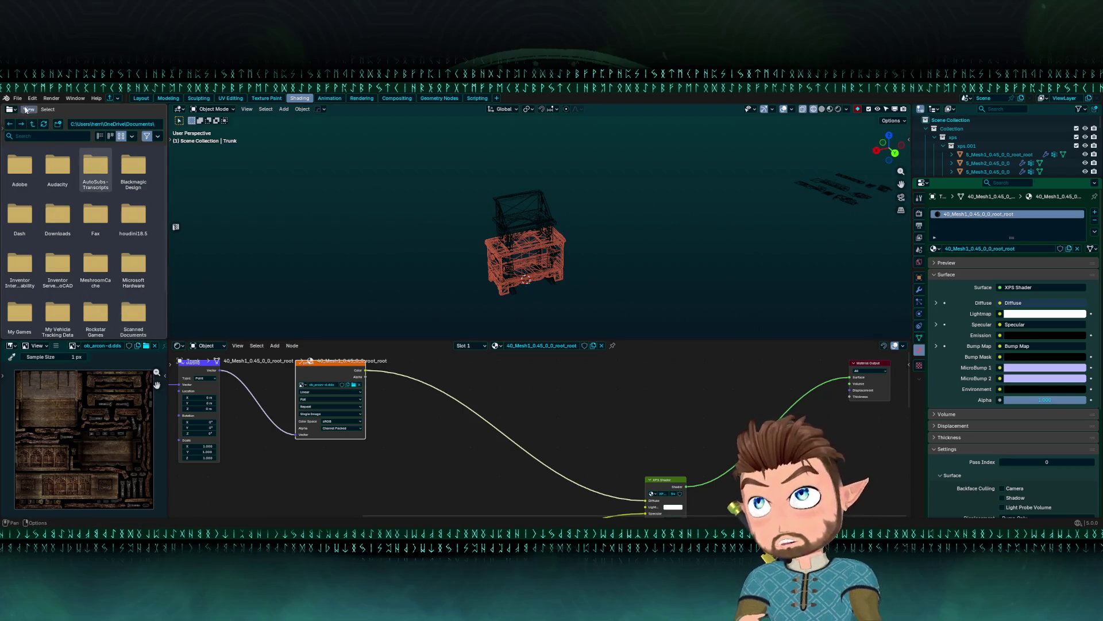
left_click(19, 98)
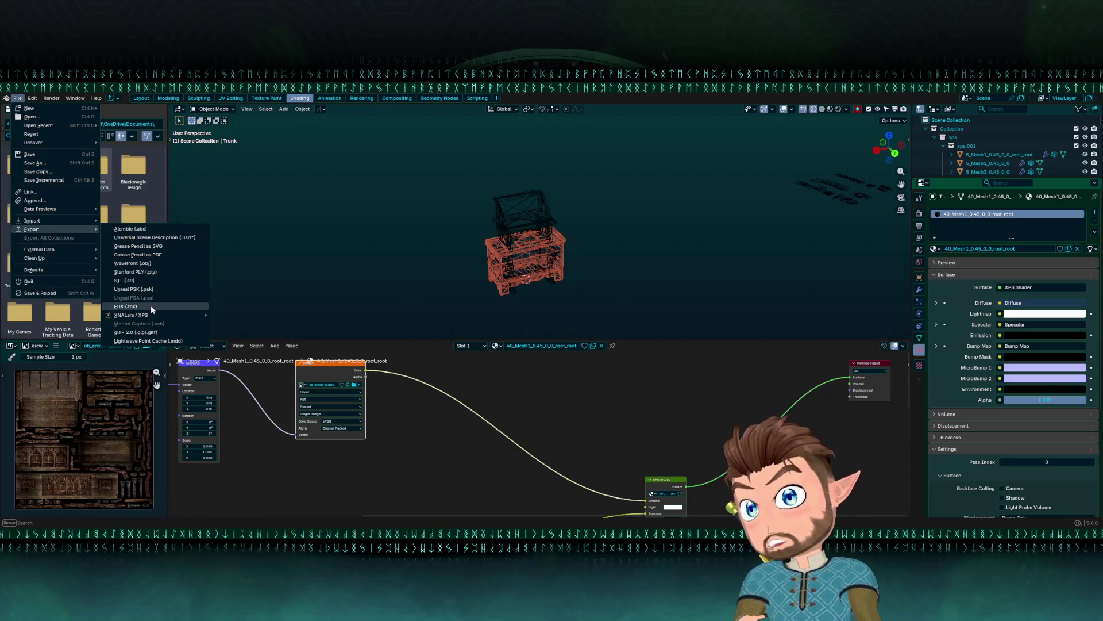
left_click(151, 308)
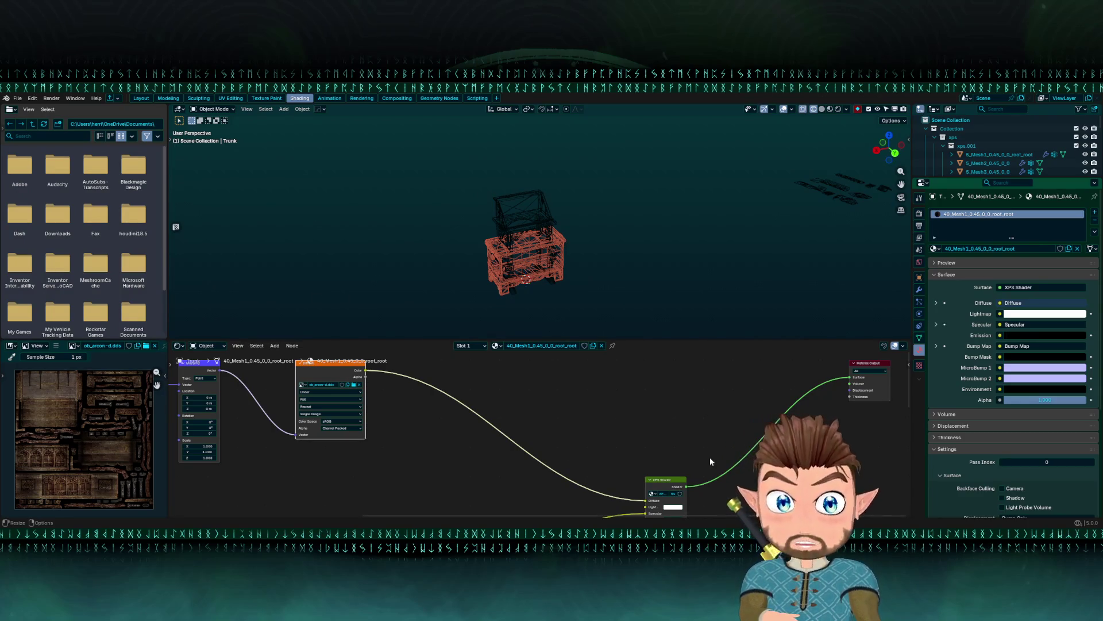
left_click_drag(335, 390, 383, 405)
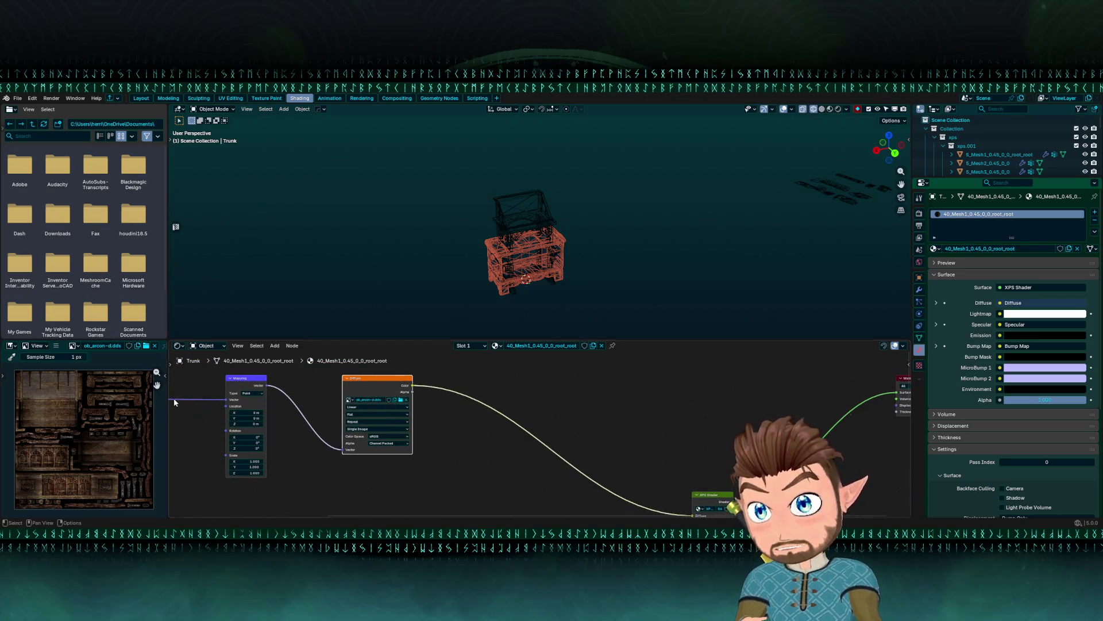
left_click(57, 345)
left_click(73, 368)
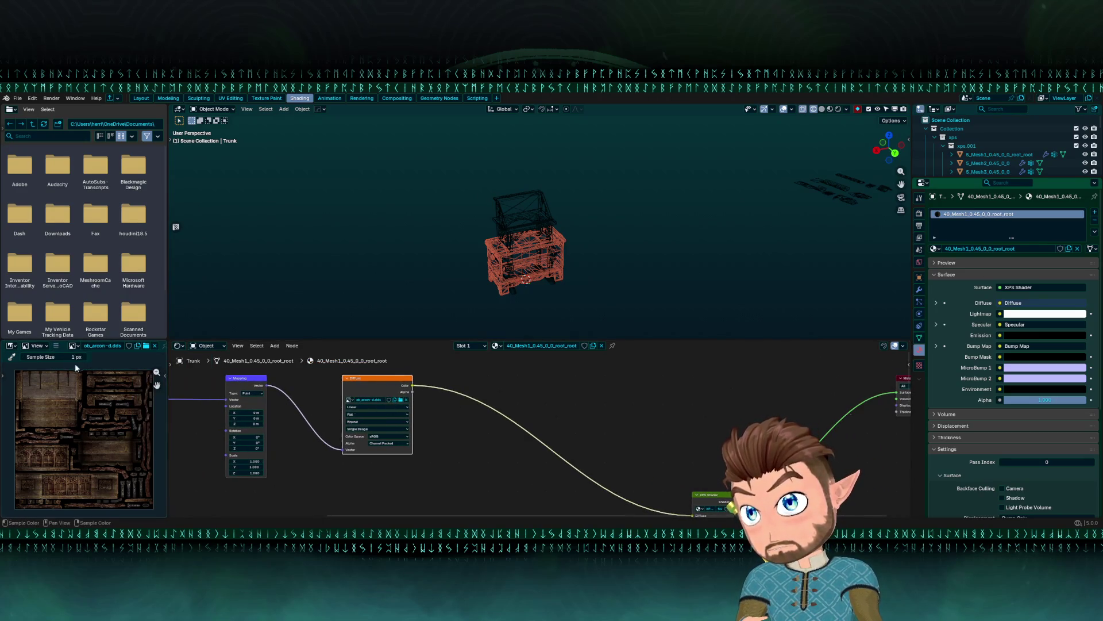
left_click(56, 346)
mouse_move(73, 364)
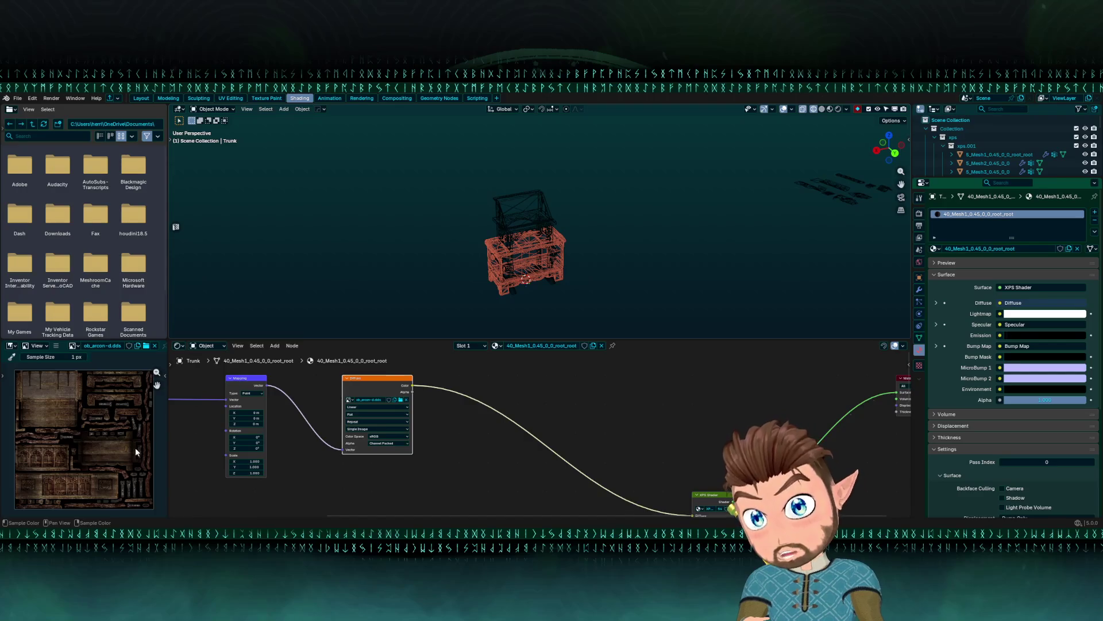
- Hide the trunk and writing desk, return to Layout, and switch over to Unity
mouse_move(702, 322)
left_mouse_down()
mouse_move(692, 298)
mouse_move(726, 274)
left_mouse_up()
key("h")
left_click(534, 216)
key("h")
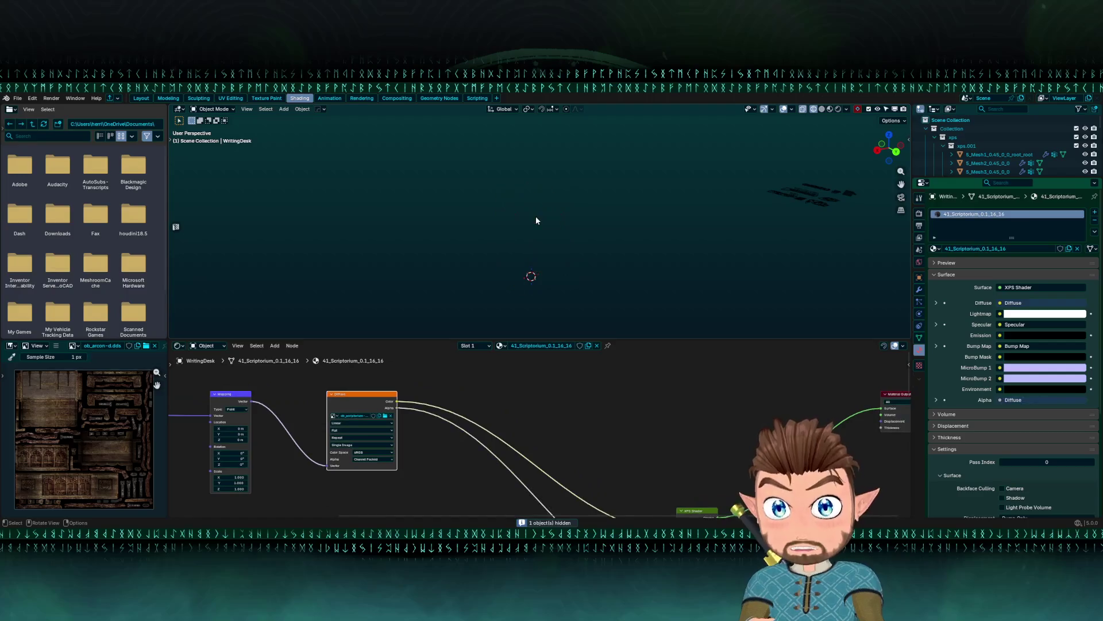
left_click(137, 101)
mouse_move(552, 299)
left_mouse_down()
mouse_move(583, 247)
mouse_move(516, 326)
left_mouse_up()
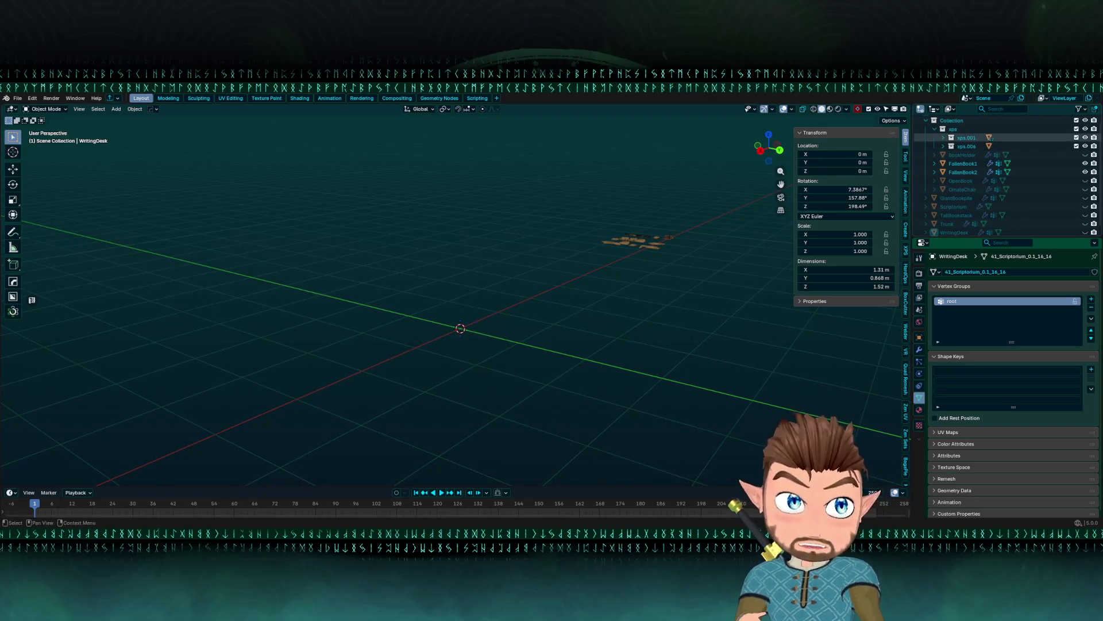
key("alt+Tab")
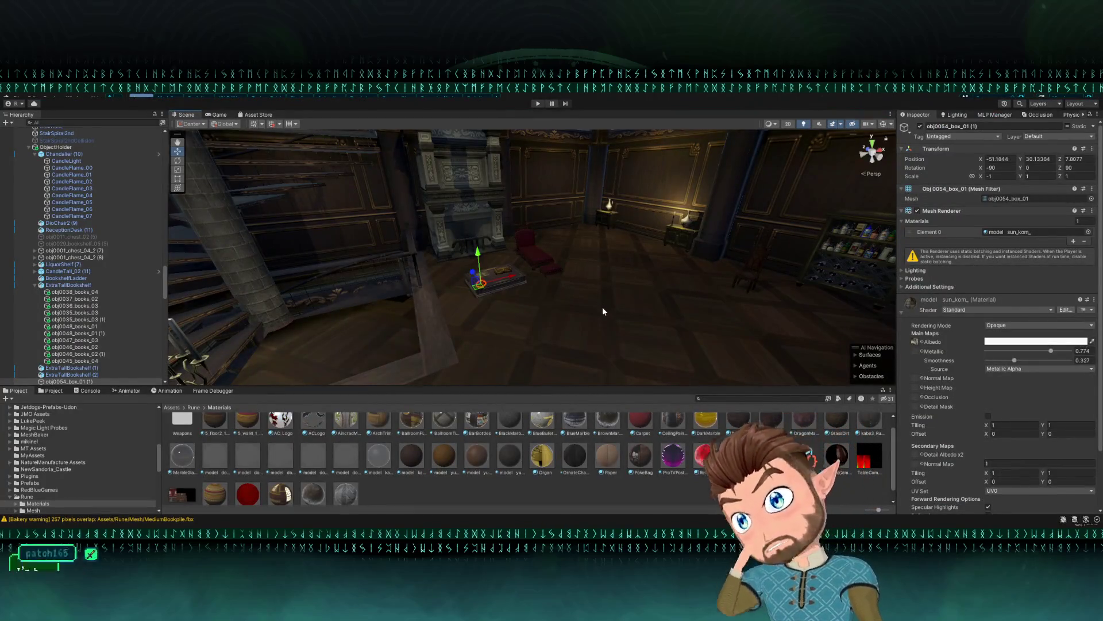
- Orbit the library toward the fireplace and spiral staircase, maximizing the Scene view with Shift+Space
left_click_drag(602, 306, 563, 313)
mouse_move(478, 319)
left_mouse_down()
mouse_move(431, 315)
mouse_move(457, 313)
left_mouse_up()
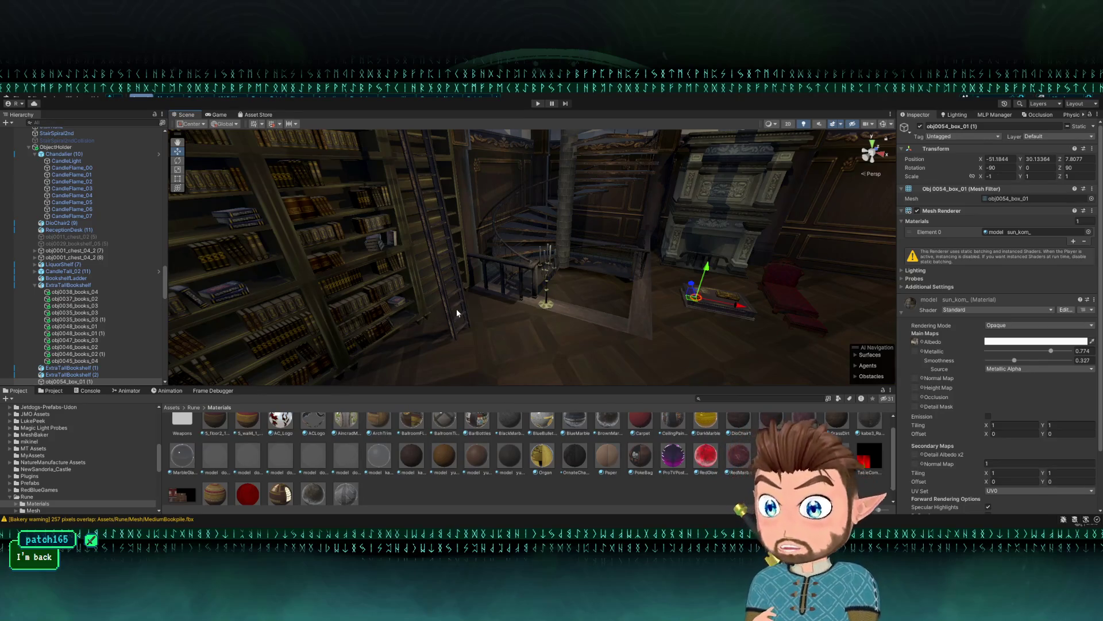
mouse_move(449, 308)
left_mouse_down()
mouse_move(482, 211)
mouse_move(380, 230)
left_mouse_up()
key("shift+space")
mouse_move(441, 276)
left_mouse_down()
mouse_move(435, 319)
mouse_move(362, 326)
mouse_move(406, 344)
mouse_move(397, 337)
left_mouse_up()
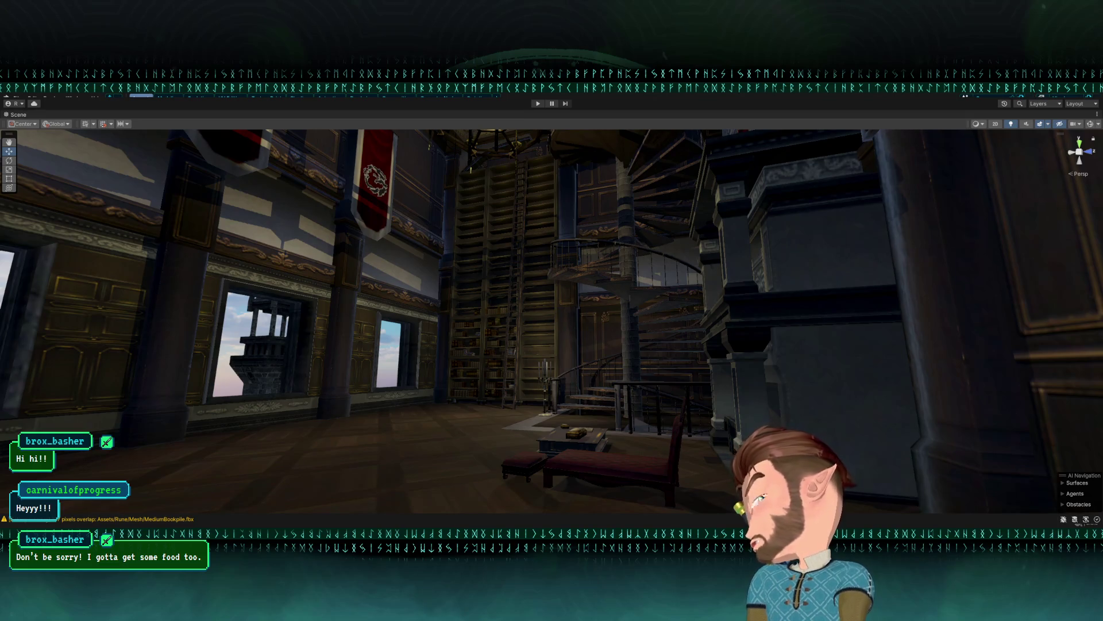
key("w")
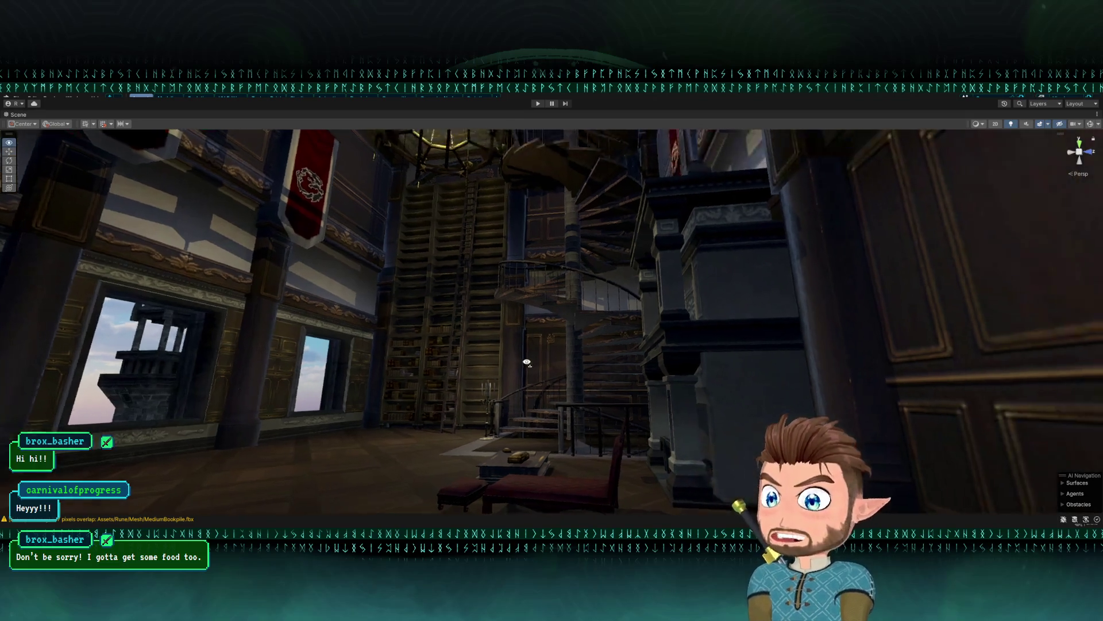
left_click_drag(526, 361, 557, 347)
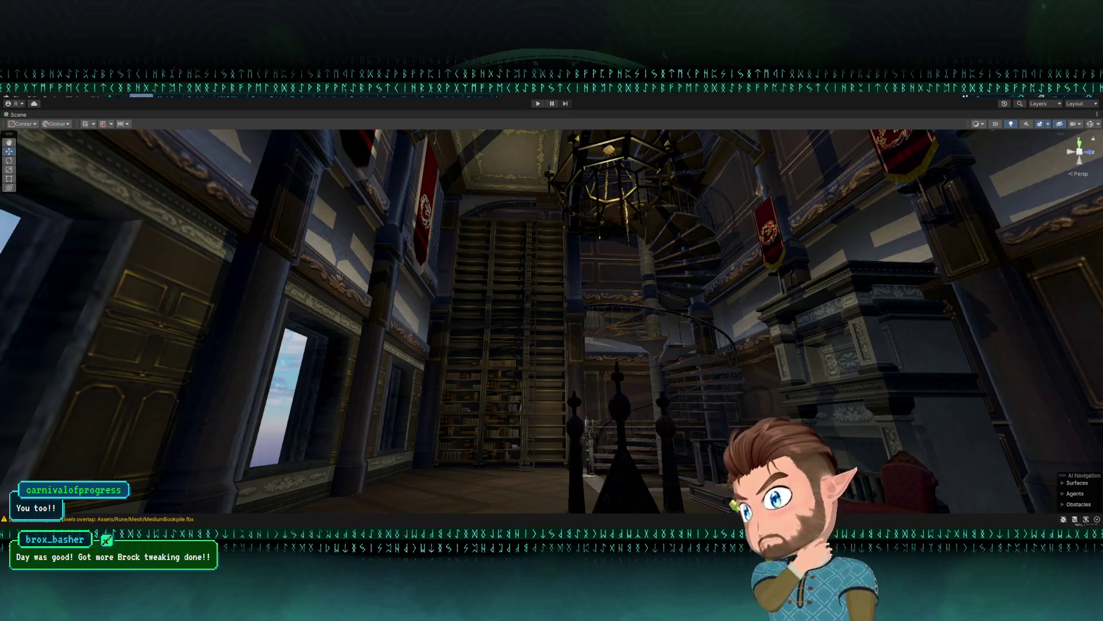
mouse_move(581, 437)
left_mouse_down()
mouse_move(557, 438)
mouse_move(475, 387)
mouse_move(308, 397)
mouse_move(321, 323)
mouse_move(619, 312)
mouse_move(658, 408)
mouse_move(746, 381)
mouse_move(661, 350)
mouse_move(609, 368)
left_mouse_up()
key("shift+space")
- Open the Assets/Rune/Mesh folder and search the project for 'Trunk'
scroll(598, 434, "up", 1)
mouse_move(529, 322)
left_mouse_down()
mouse_move(496, 311)
mouse_move(634, 327)
mouse_move(546, 380)
mouse_move(306, 371)
left_mouse_up()
left_click(635, 331)
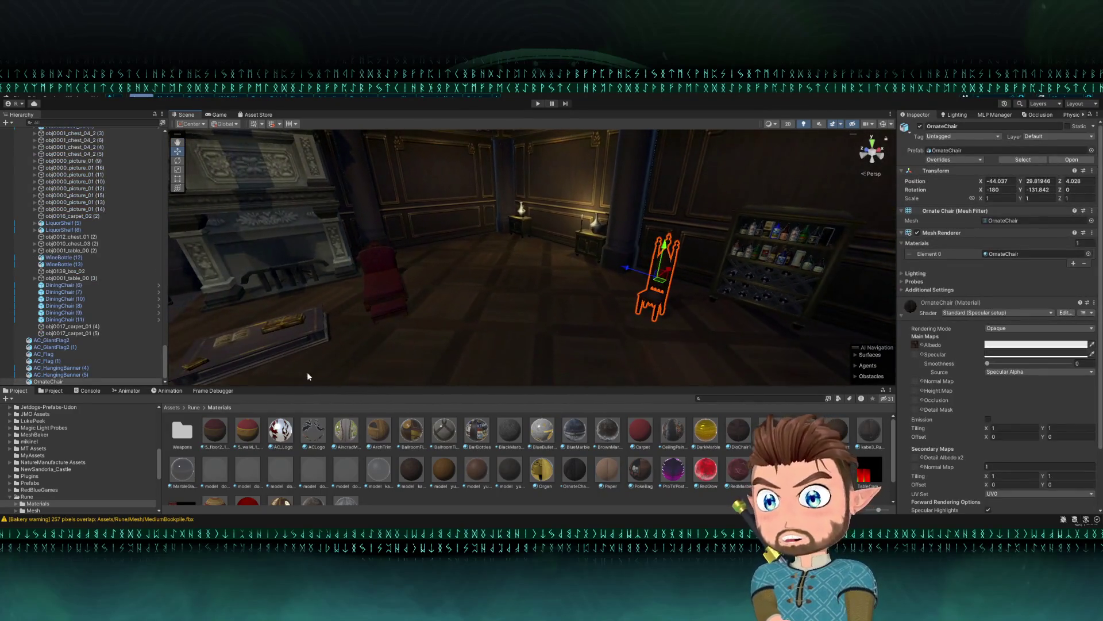
left_click(193, 408)
double_click(213, 428)
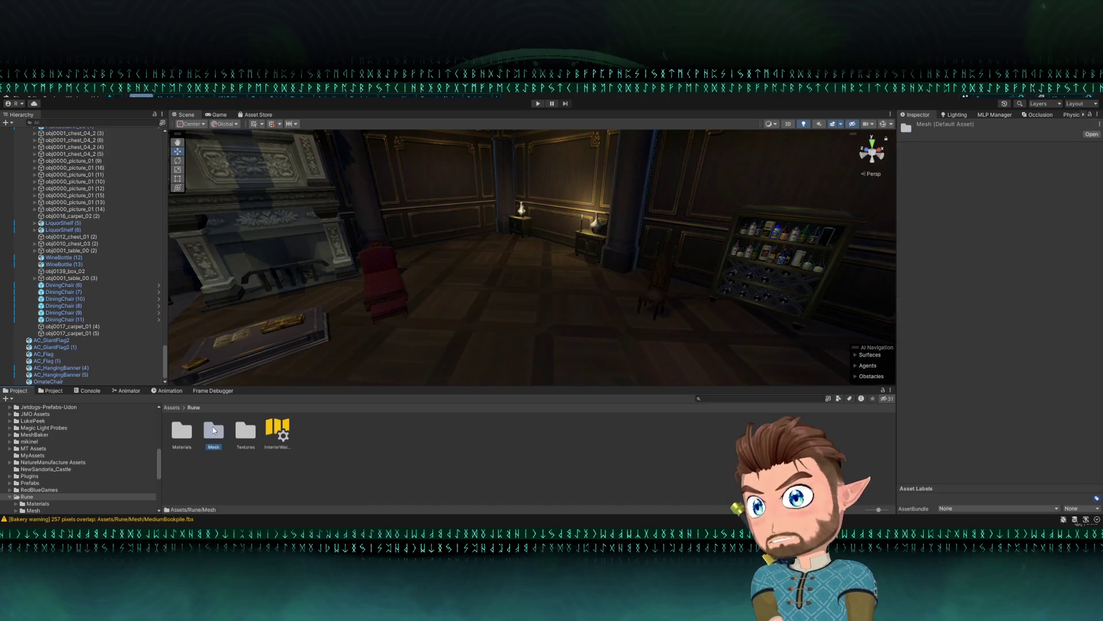
scroll(481, 450, "down", 3)
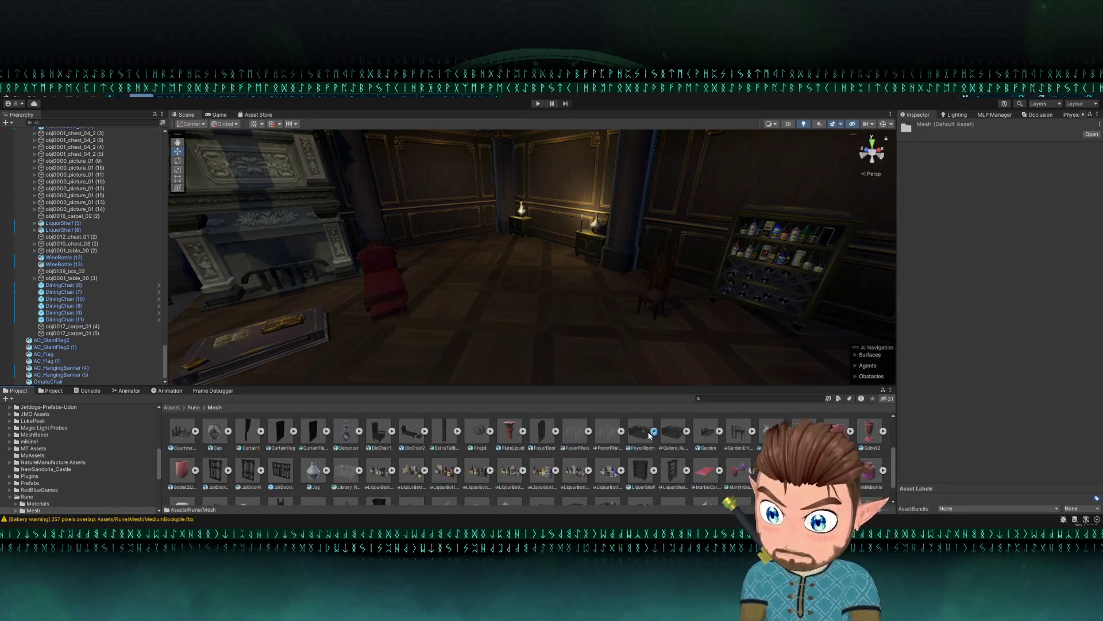
left_click(741, 399)
type("Trunk")
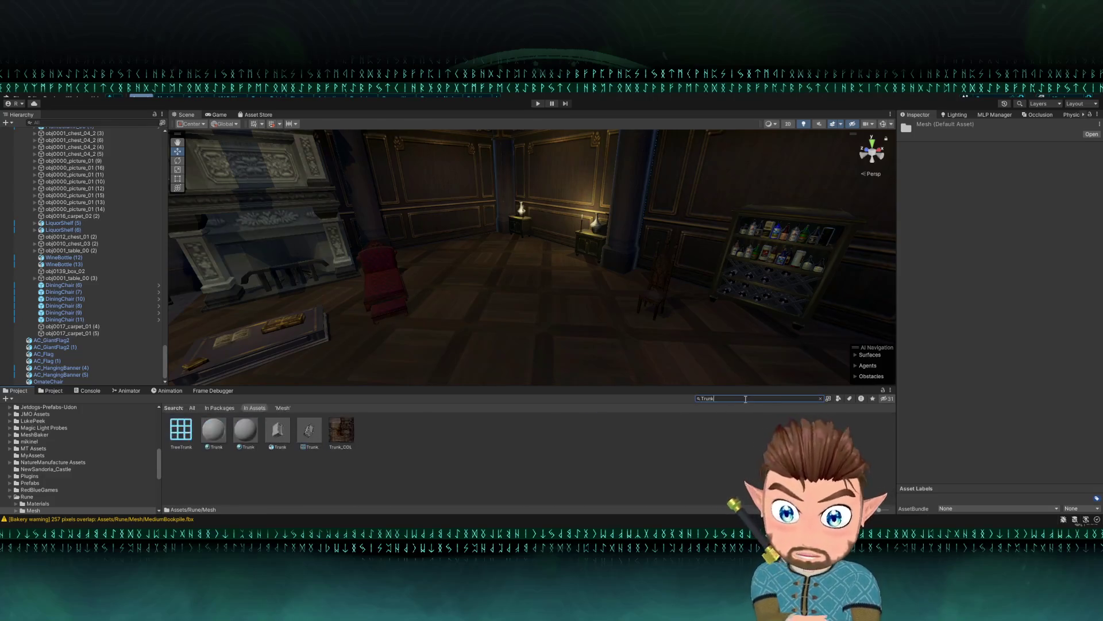
- Drag the Trunk prefab onto the room floor, clear the search and open Rune/Materials
left_click_drag(277, 430, 534, 327)
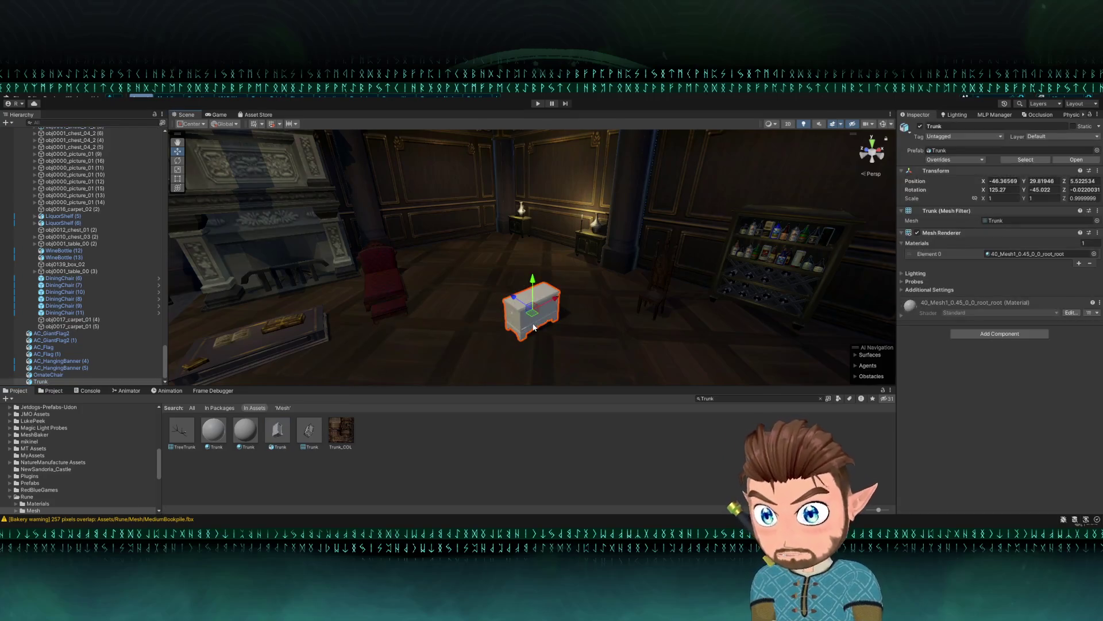
left_click(343, 426)
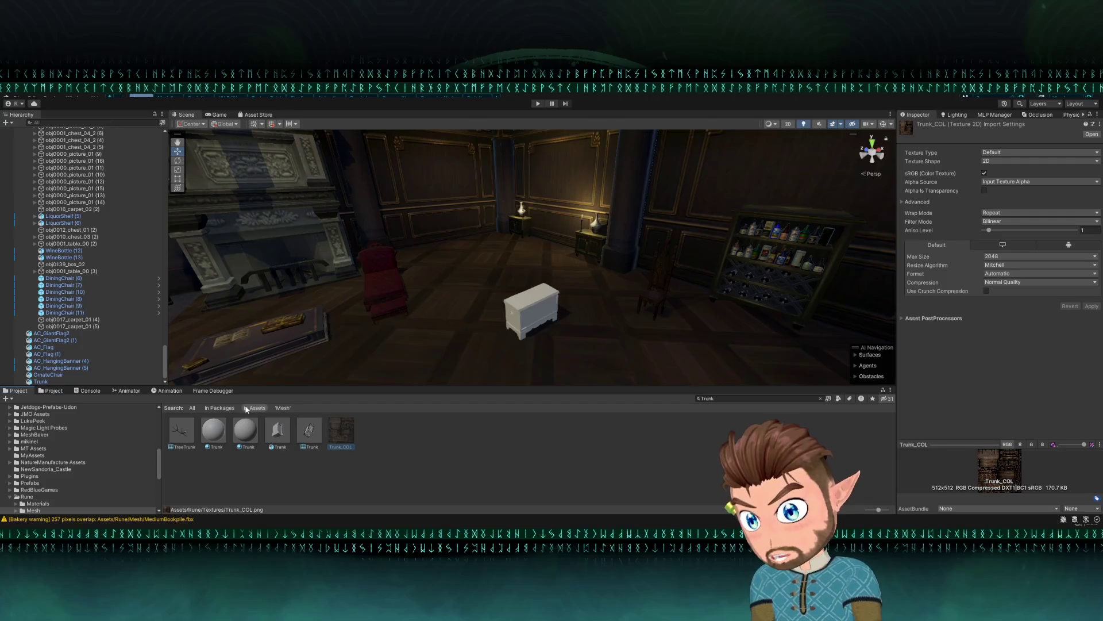
left_click(723, 400)
left_click(821, 397)
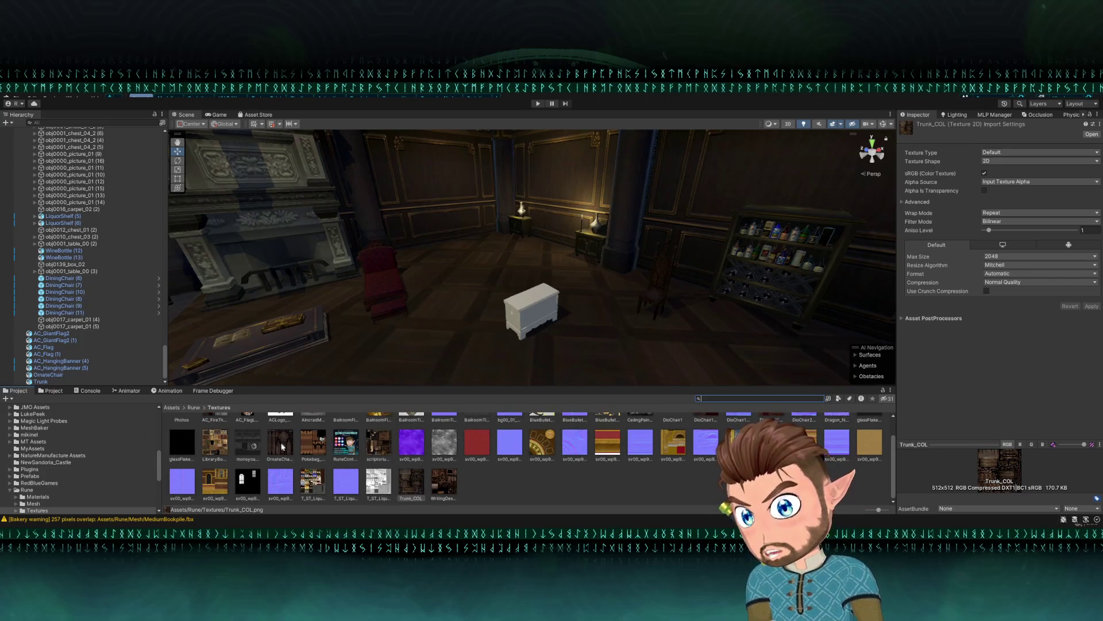
left_click(543, 314)
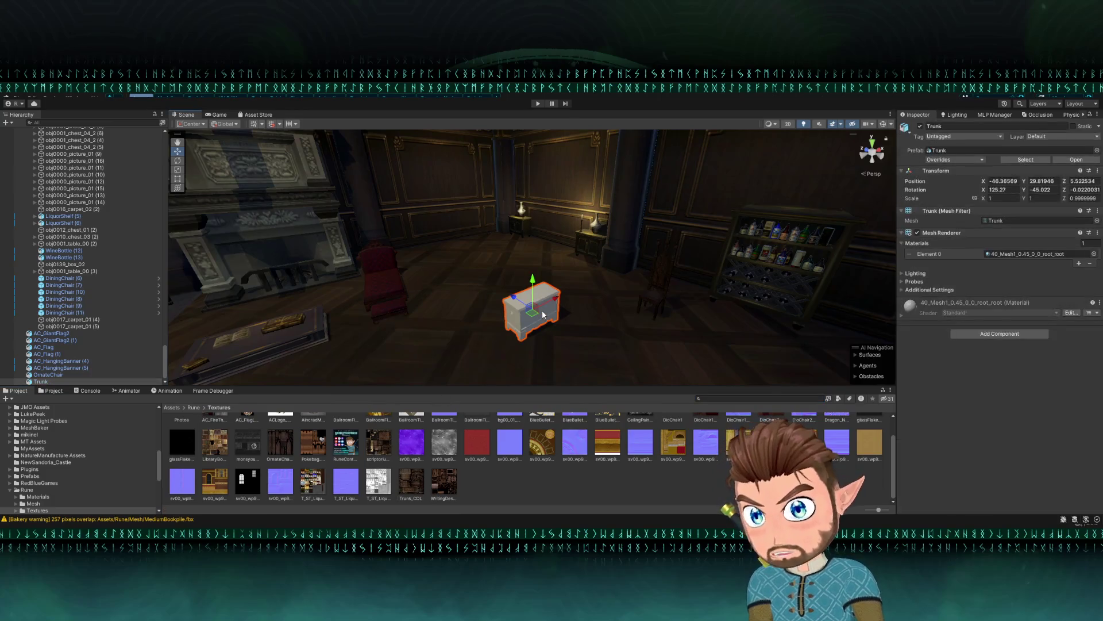
left_click(193, 408)
double_click(184, 431)
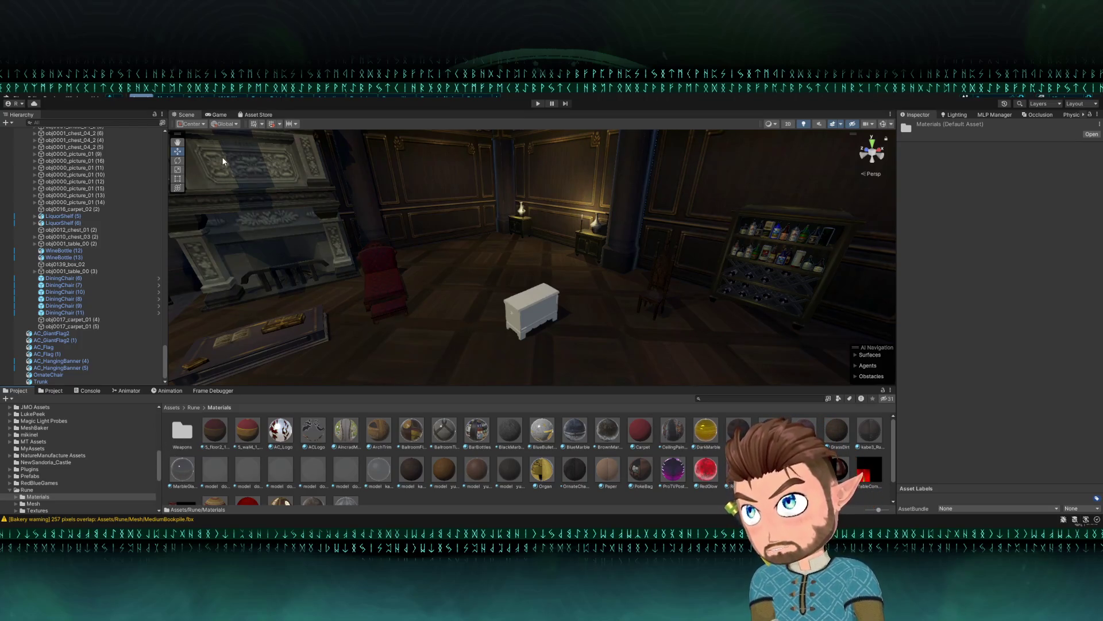
- Create a material named Trunk using Standard (Specular setup) with Smoothness 0
key("ctrl+alt+m")
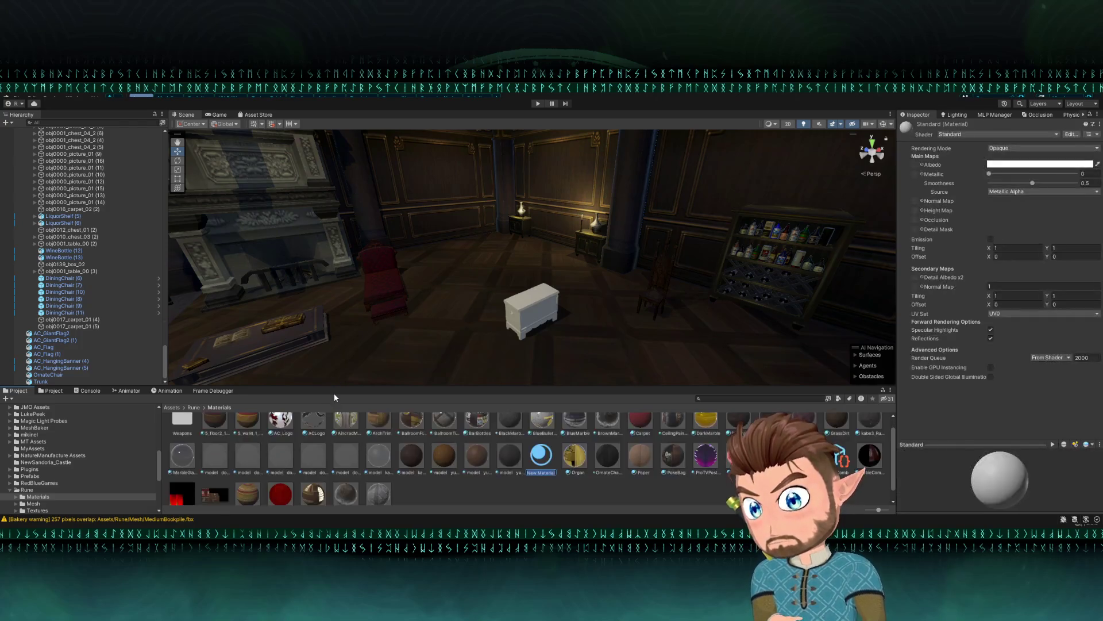
type("Trunk")
key("Return")
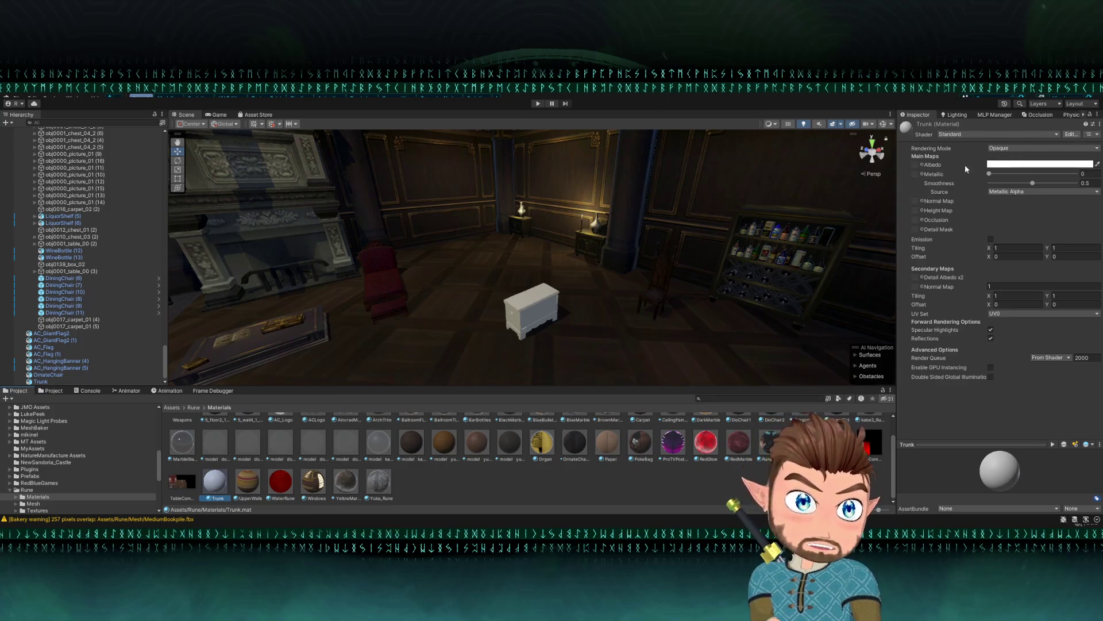
left_click(921, 163)
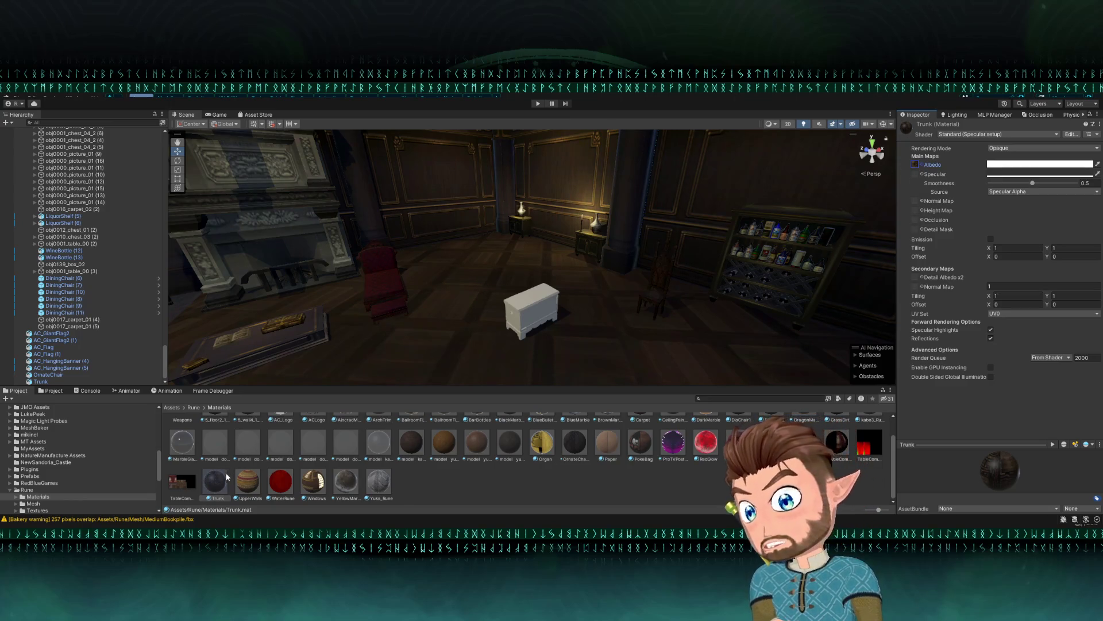
left_click_drag(538, 314, 692, 288)
left_click_drag(1033, 183, 946, 190)
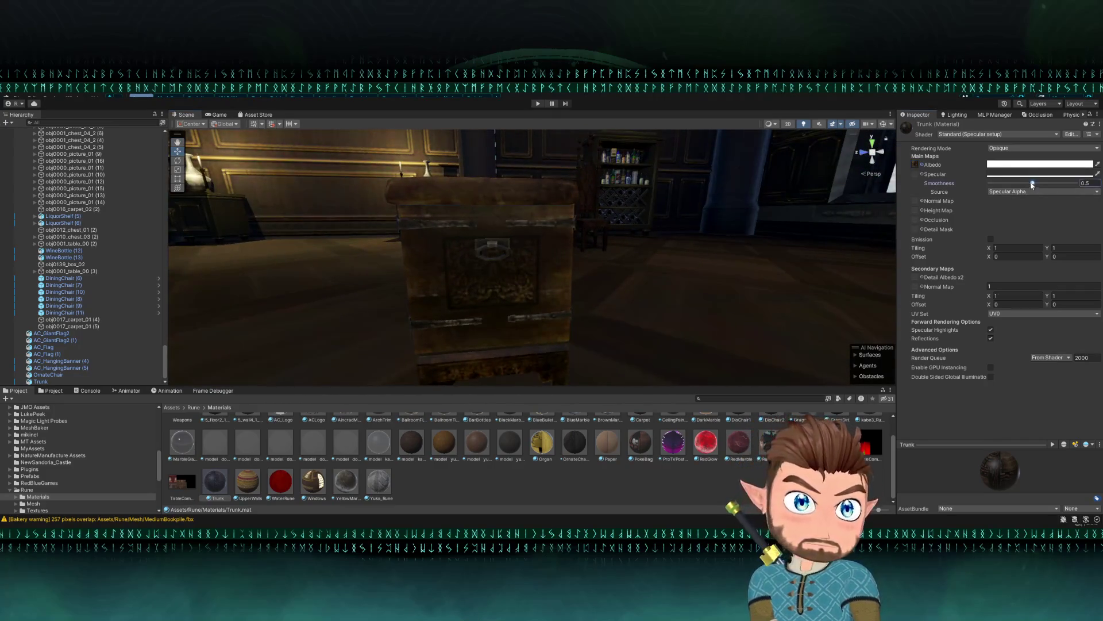
scroll(530, 259, "down", 5)
- Reposition the trunk on the floor to X -47.21, Z 7.75
mouse_move(530, 259)
left_mouse_down()
mouse_move(480, 288)
mouse_move(486, 262)
mouse_move(350, 275)
left_mouse_up()
left_click(486, 261)
left_click_drag(573, 287, 510, 266)
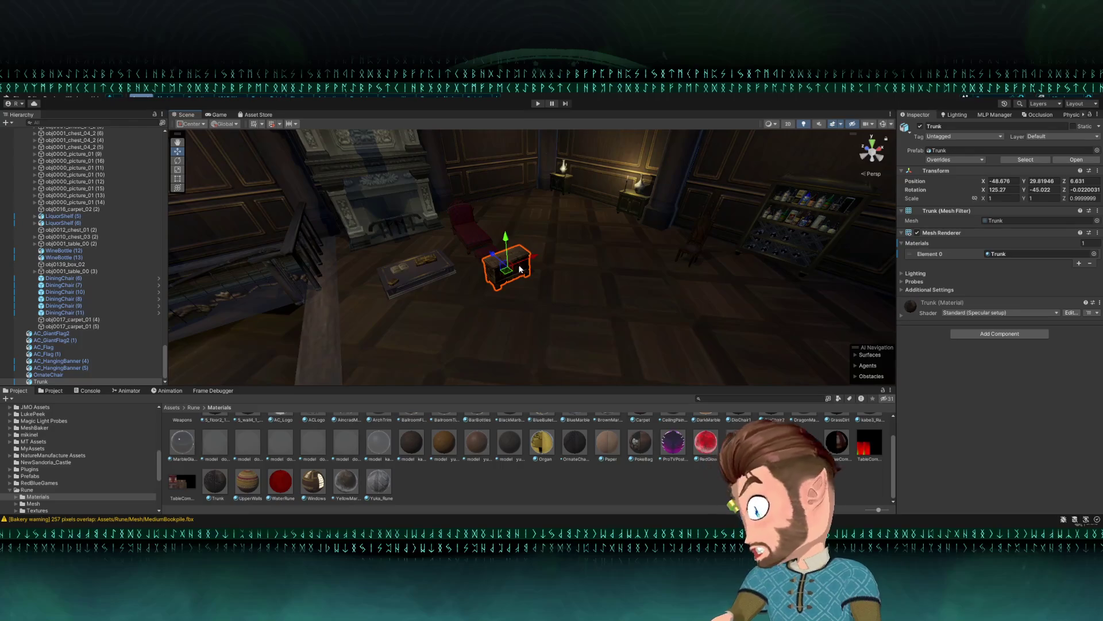
left_click_drag(507, 270, 529, 241)
left_click_drag(564, 291, 571, 296)
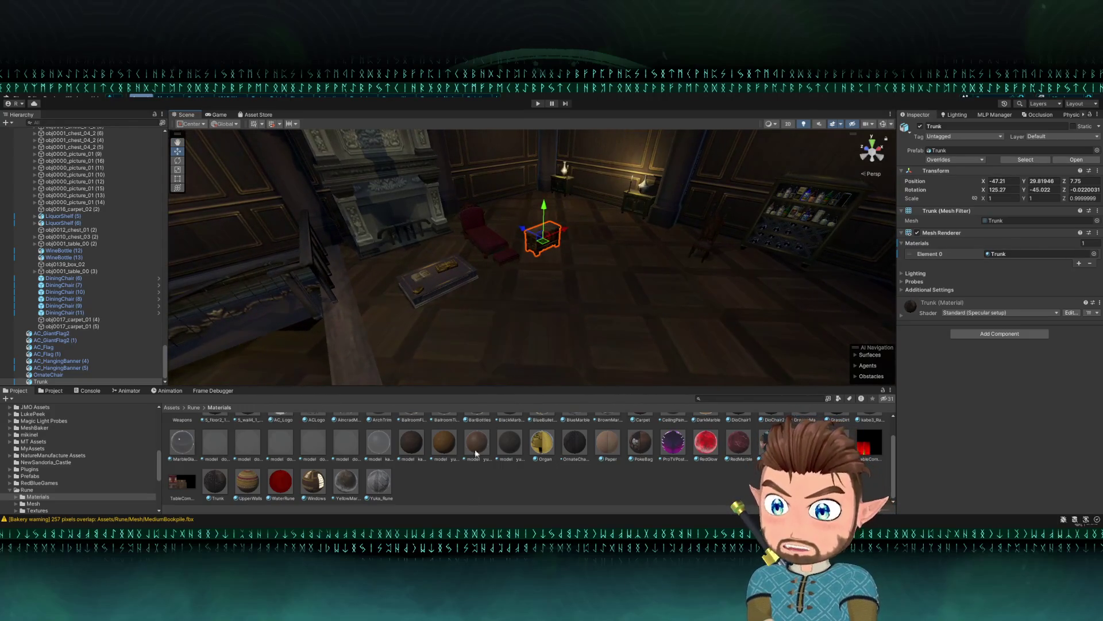
left_click(192, 408)
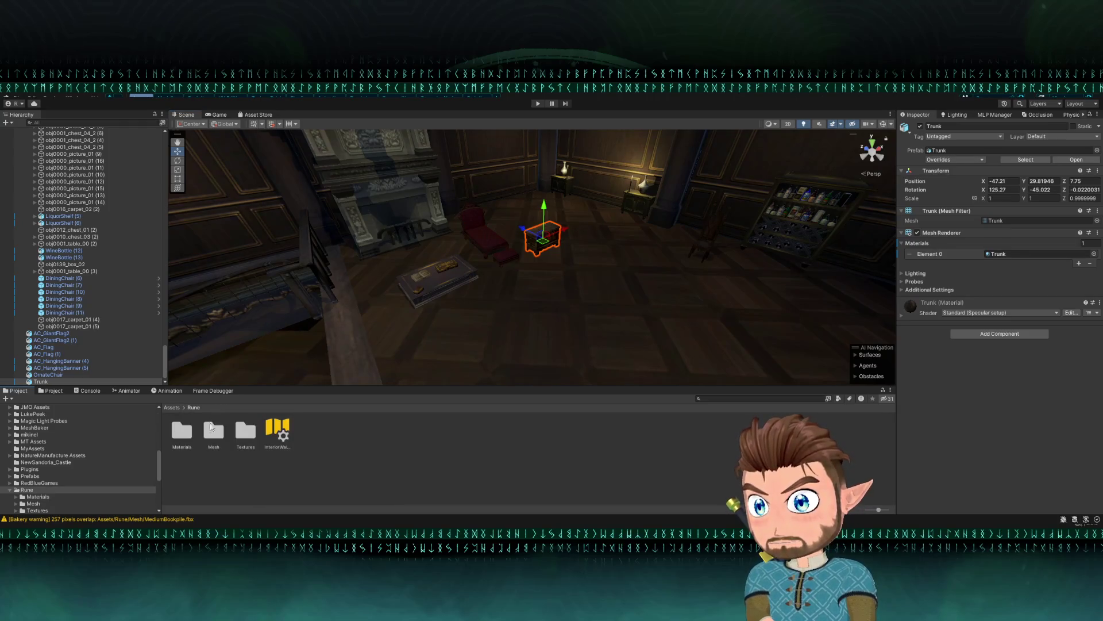
- Place the BookHolder, TallBookstack and SmallBookPile meshes from the Mesh folder into the library room
double_click(214, 432)
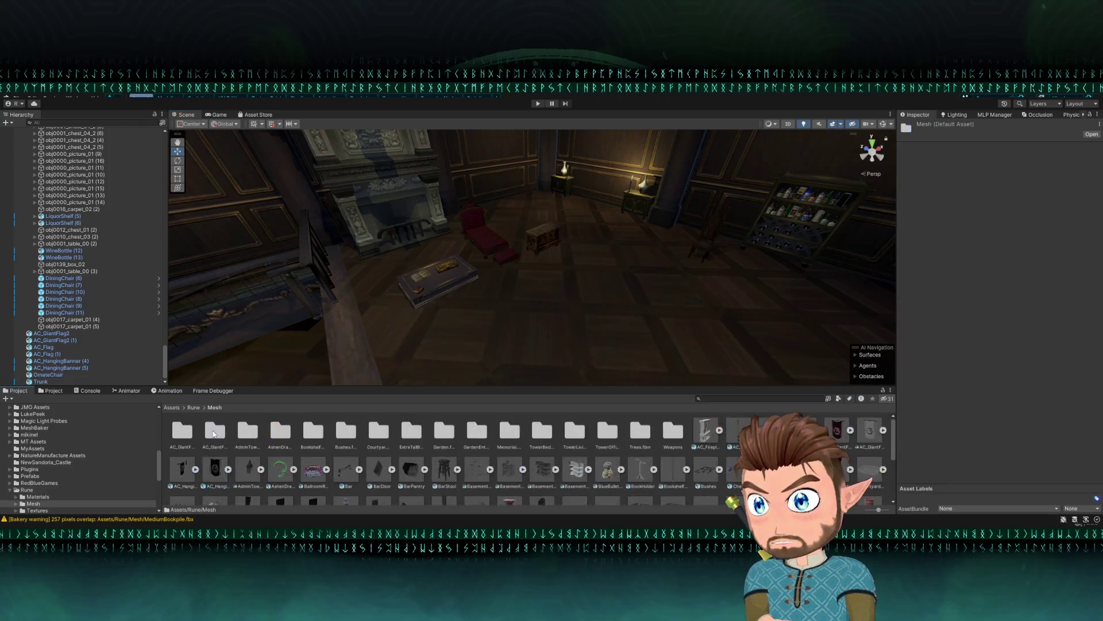
mouse_move(639, 468)
left_mouse_down()
mouse_move(512, 201)
mouse_move(536, 284)
left_mouse_up()
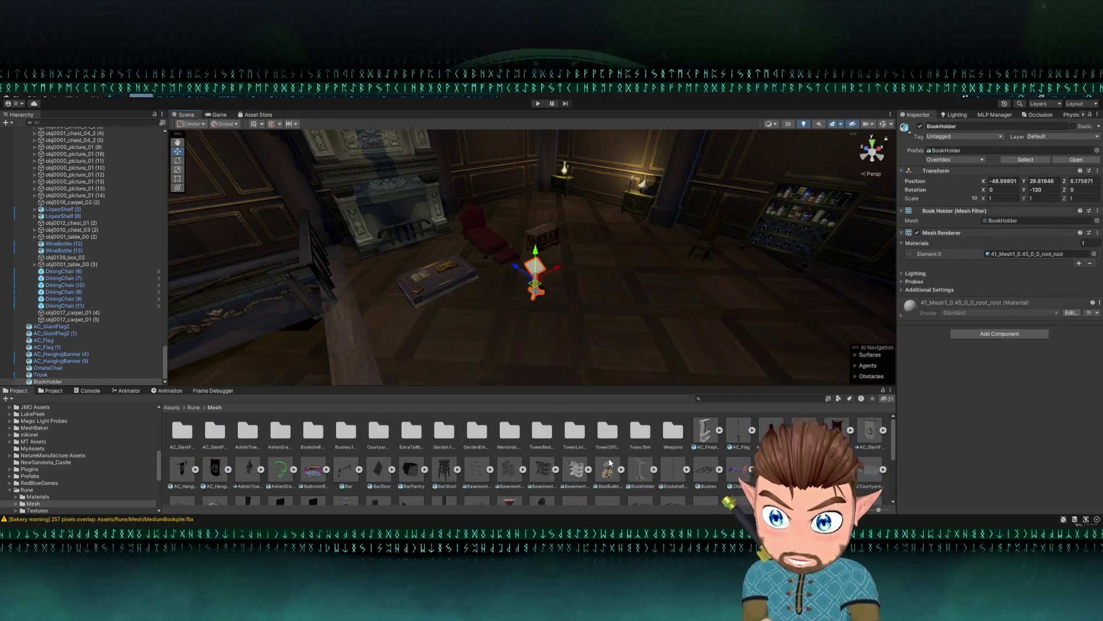
scroll(726, 459, "down", 1)
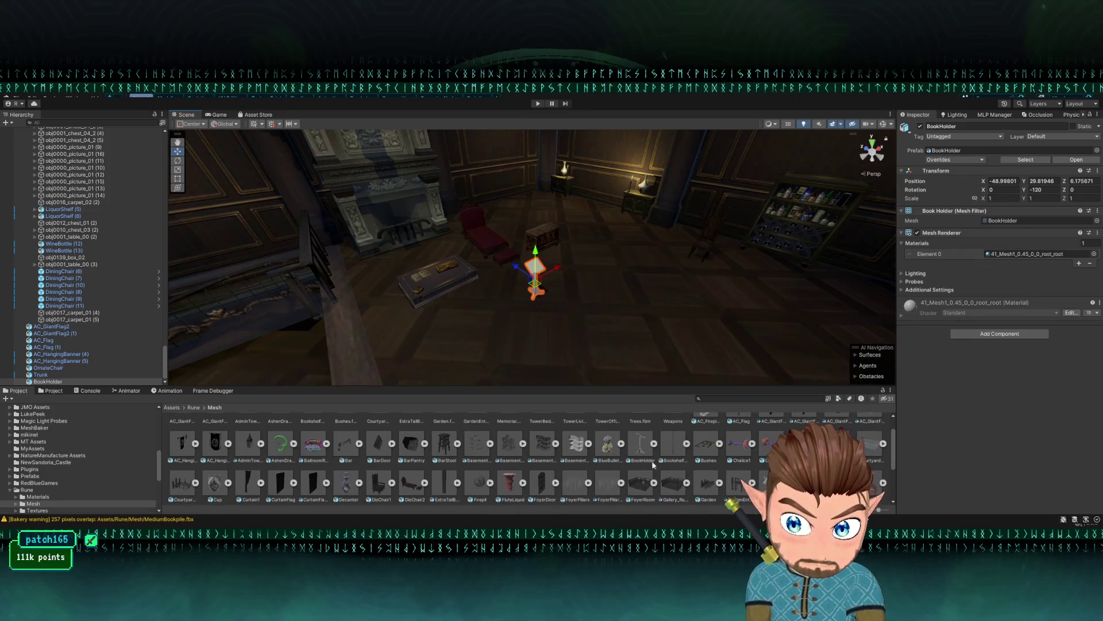
scroll(310, 455, "down", 3)
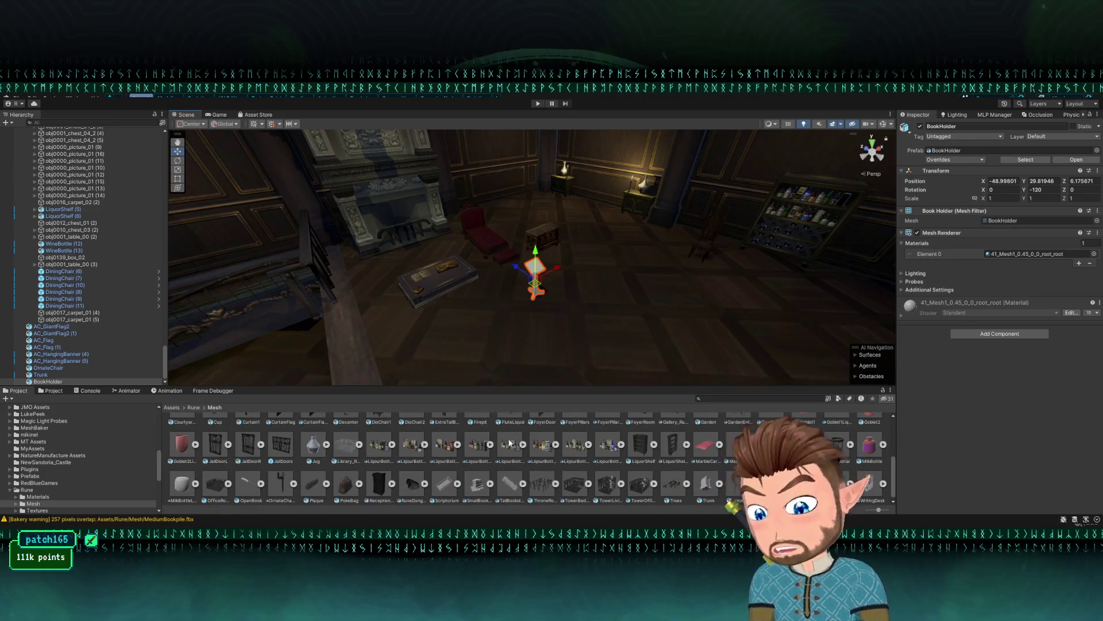
mouse_move(502, 472)
left_mouse_down()
mouse_move(517, 316)
mouse_move(479, 311)
left_mouse_up()
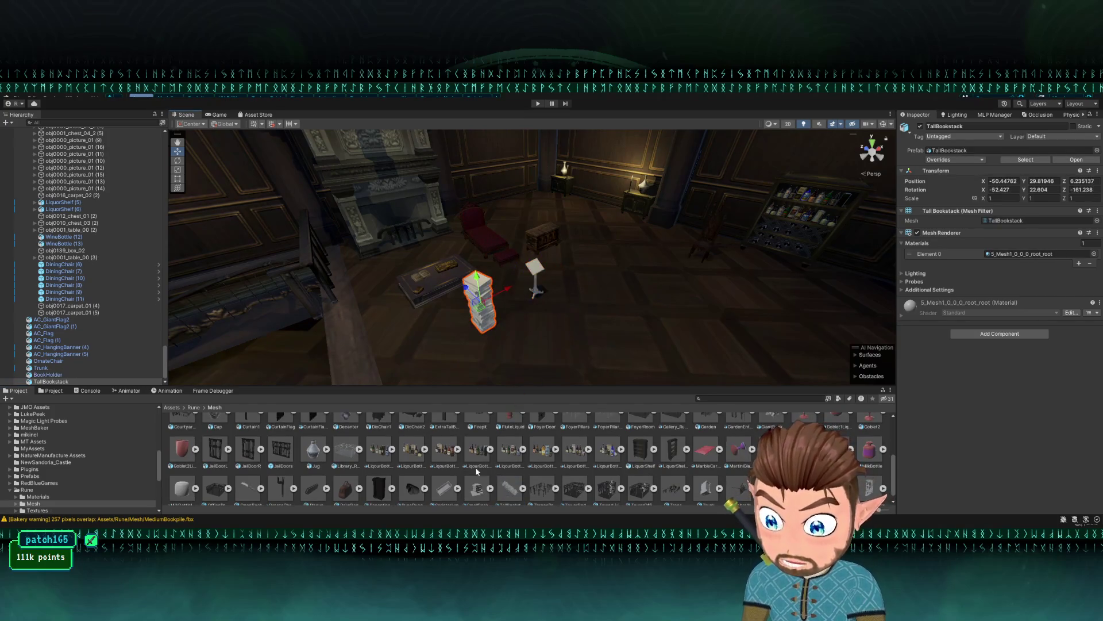
left_click_drag(476, 487, 462, 327)
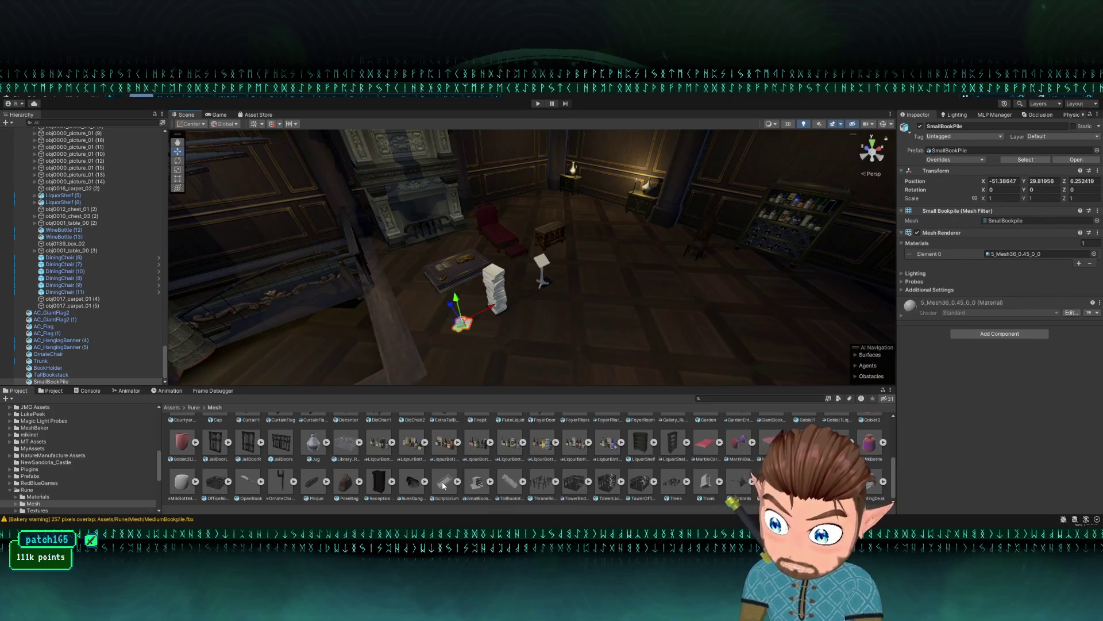
- Place the Scriptorium, WritingDesk, GiantBookpile and MediumBookpile meshes on the library floor
mouse_move(451, 481)
left_mouse_down()
mouse_move(592, 270)
mouse_move(598, 218)
left_mouse_up()
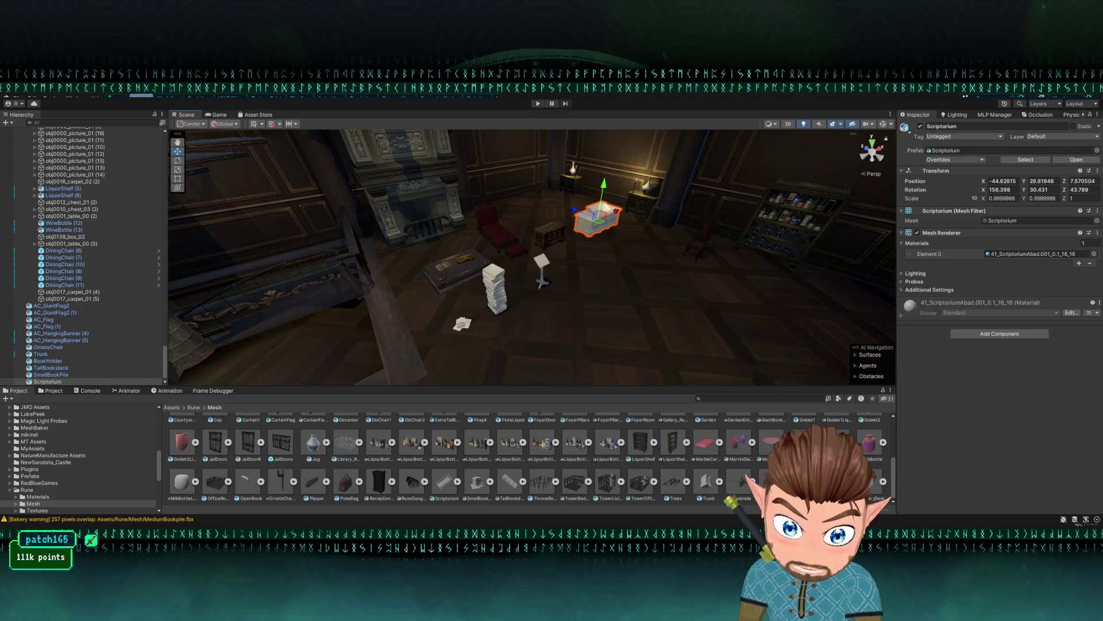
mouse_move(871, 481)
left_mouse_down()
mouse_move(609, 321)
mouse_move(577, 280)
left_mouse_up()
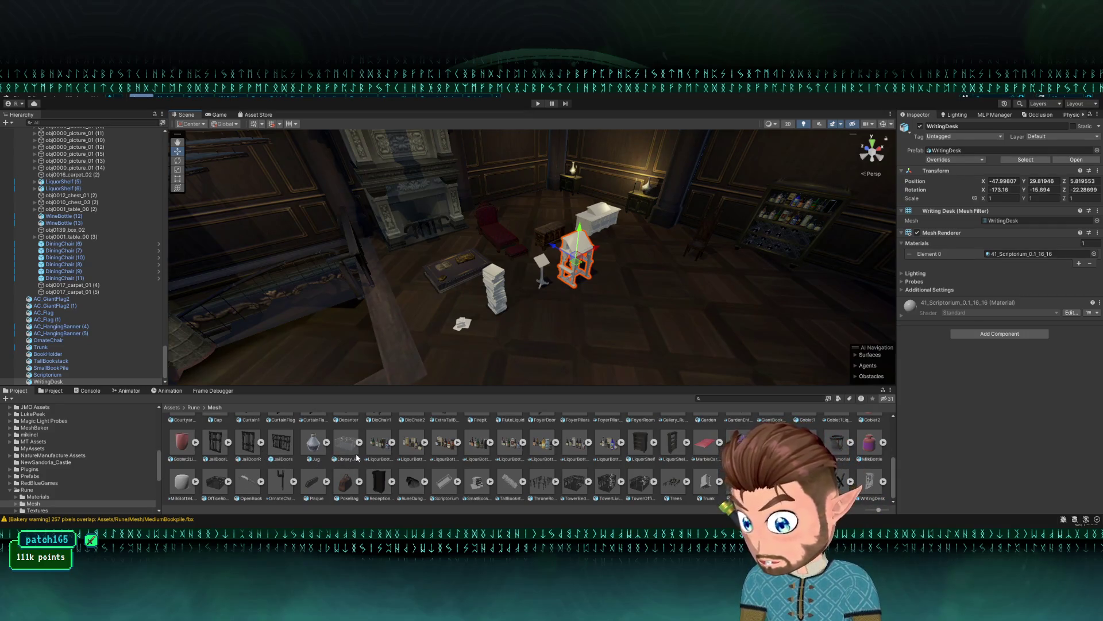
scroll(362, 458, "up", 2)
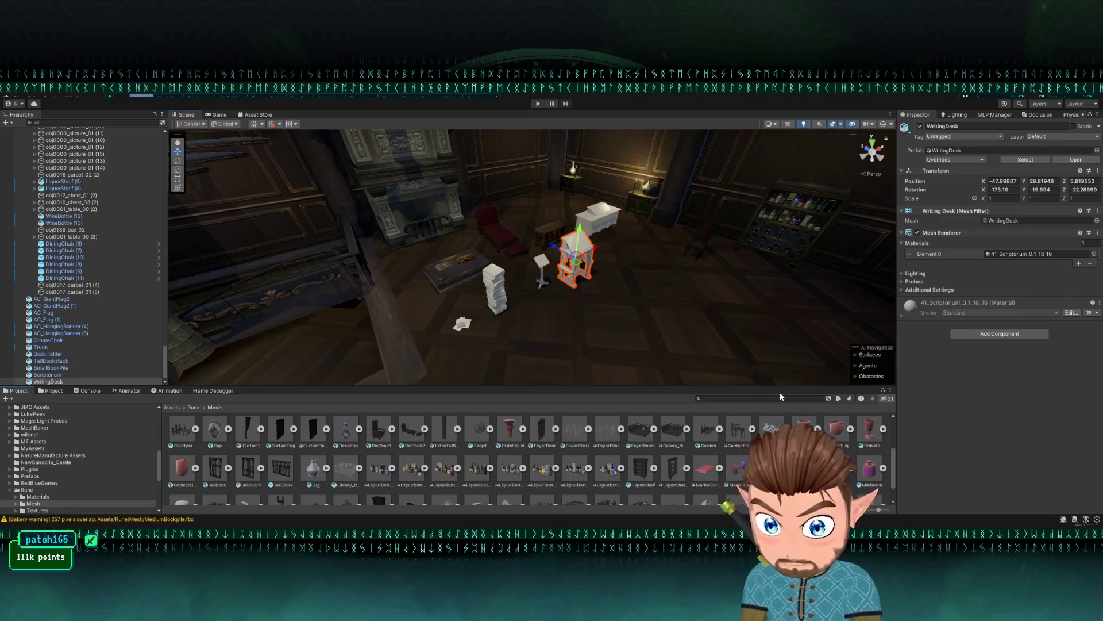
mouse_move(805, 468)
left_mouse_down()
mouse_move(621, 368)
mouse_move(447, 337)
mouse_move(729, 313)
mouse_move(688, 313)
left_mouse_up()
mouse_move(805, 469)
left_mouse_down()
mouse_move(661, 345)
mouse_move(586, 322)
left_mouse_up()
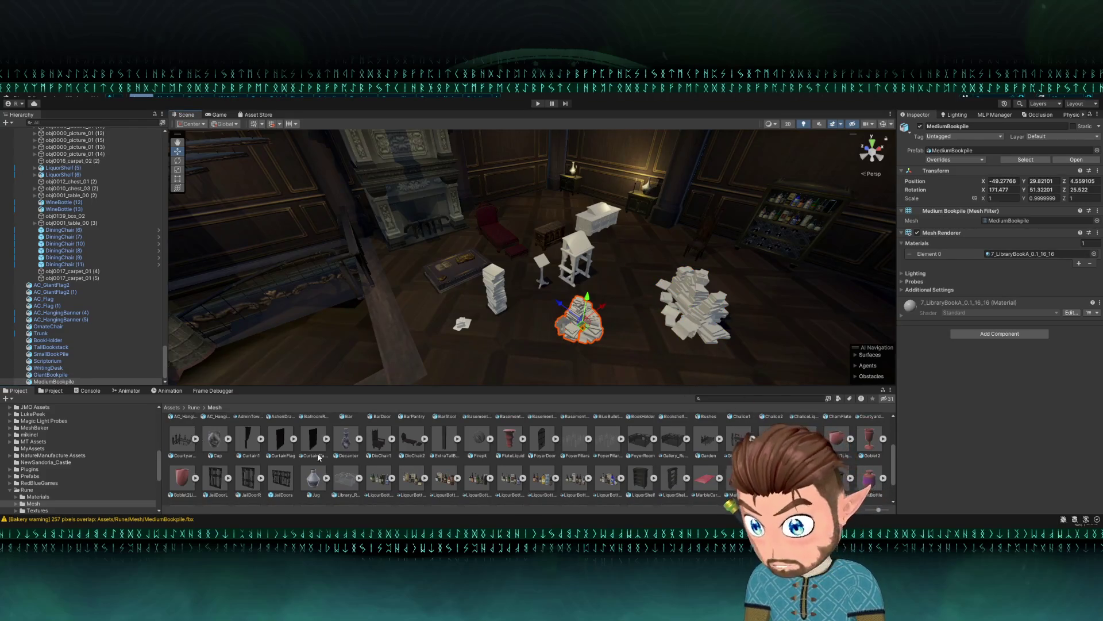
- Move the small book pile toward the front and search the project assets for 'bookpile'
left_click(457, 327)
left_click_drag(460, 329, 513, 366)
left_click(721, 397)
type("bookp")
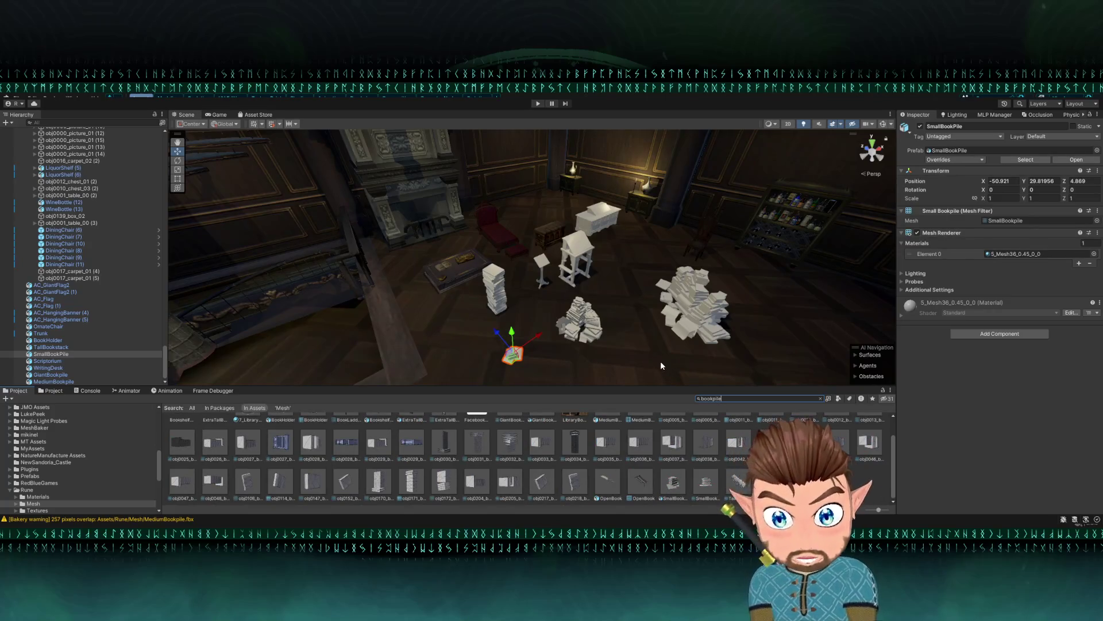
type("ile")
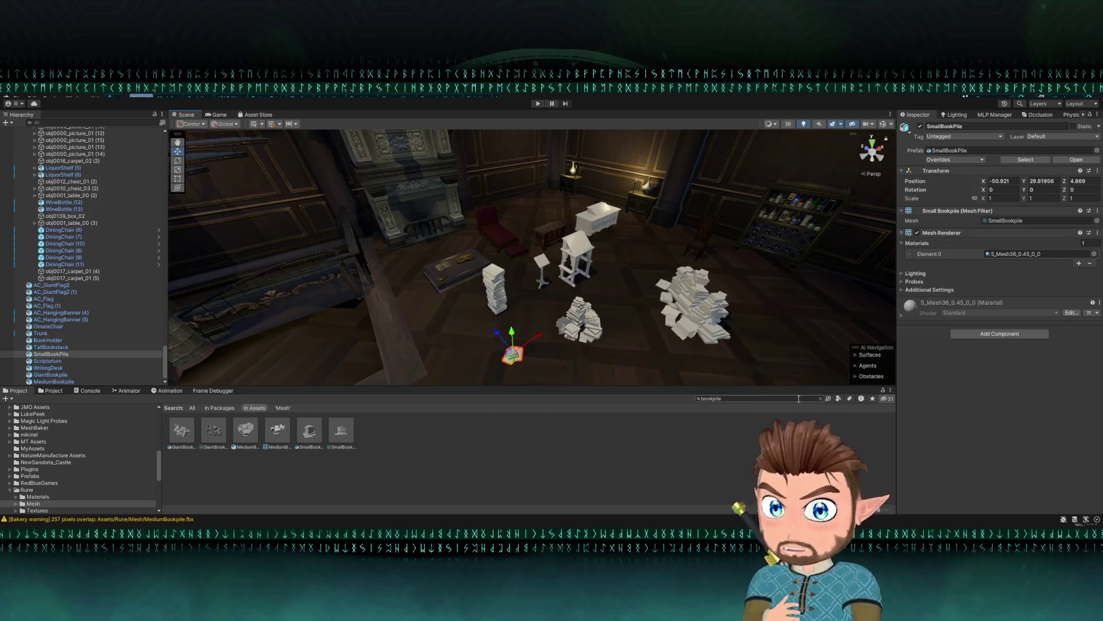
left_click(821, 399)
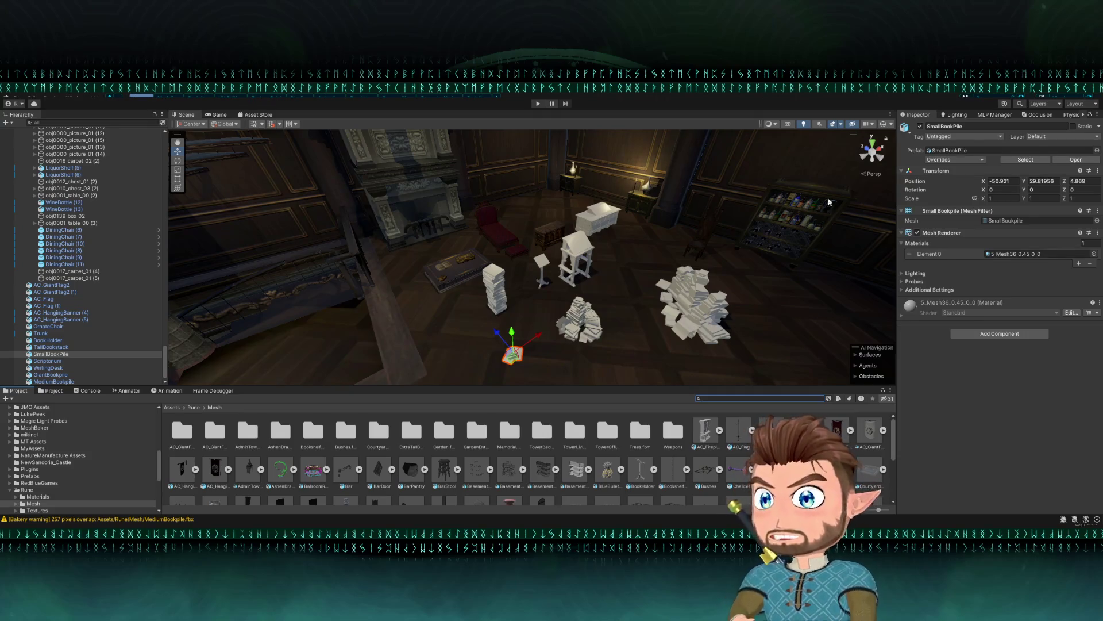
- Orbit around the room and go up to the Rune folder
mouse_move(818, 263)
left_mouse_down()
mouse_move(587, 262)
mouse_move(535, 325)
left_mouse_up()
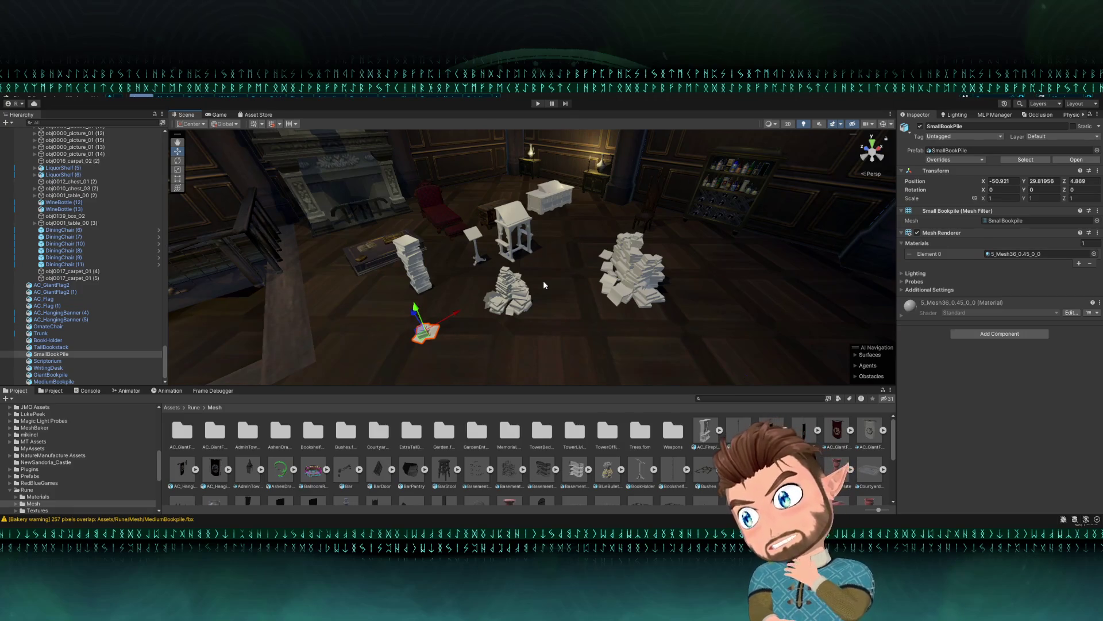
left_click_drag(681, 286, 676, 291)
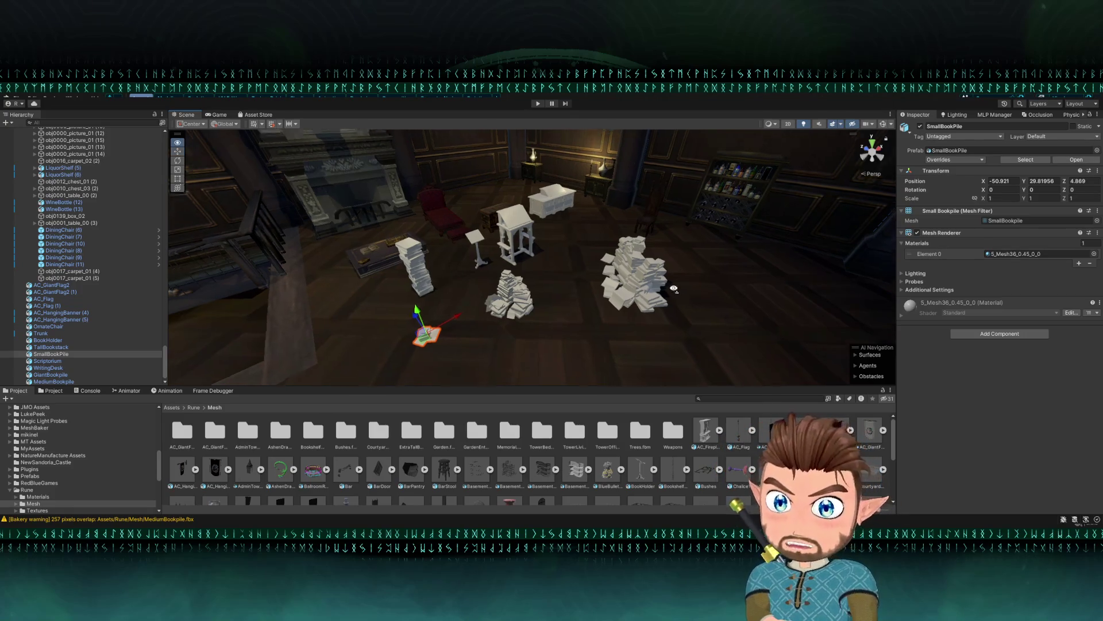
scroll(676, 291, "down", 3)
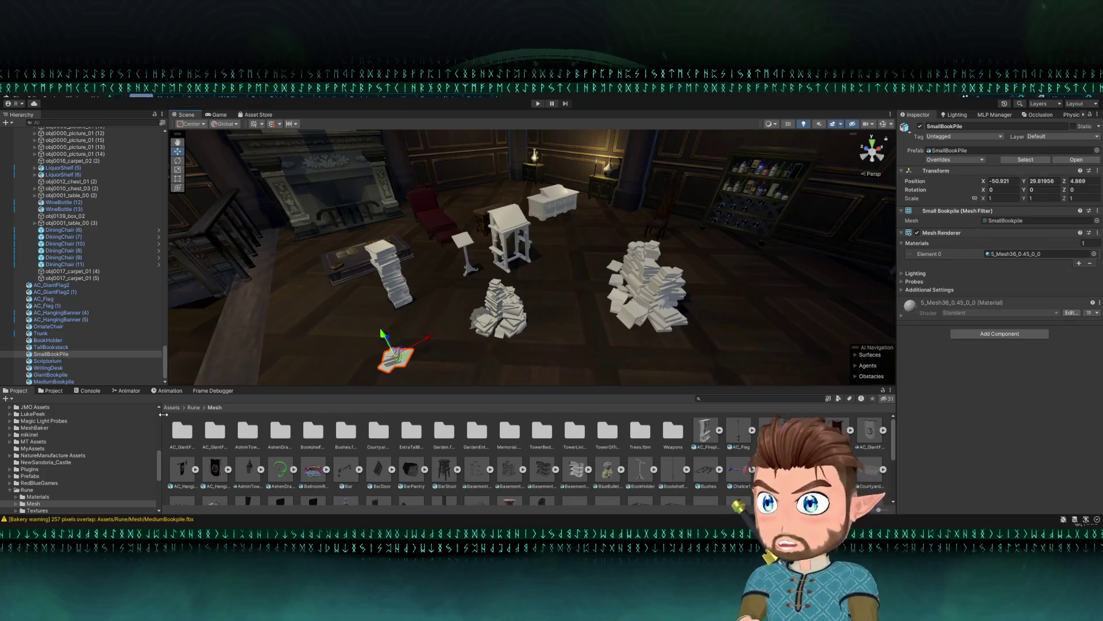
left_click(194, 407)
- Search Rune/Textures for 'book' and inspect the LibraryBooks_COL texture
double_click(257, 438)
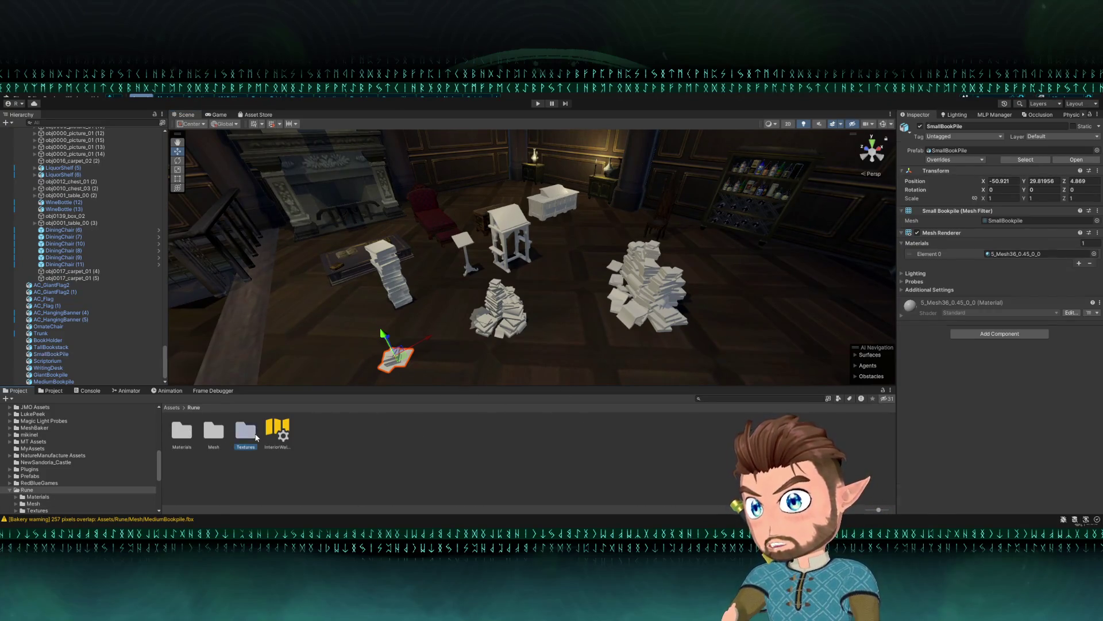
left_click(733, 396)
type("book")
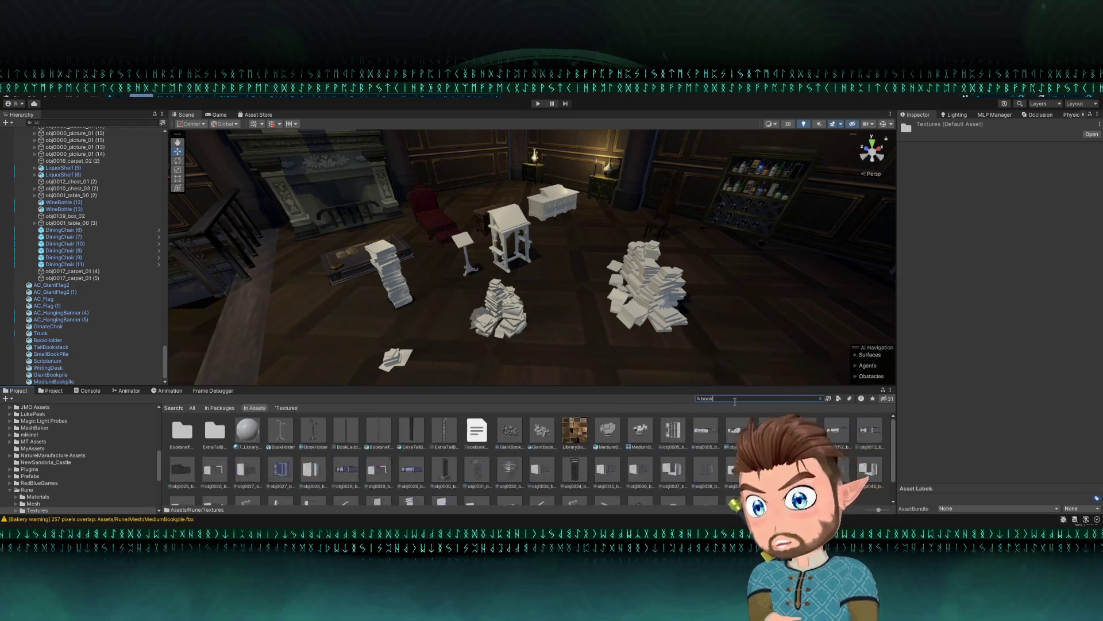
left_click(576, 431)
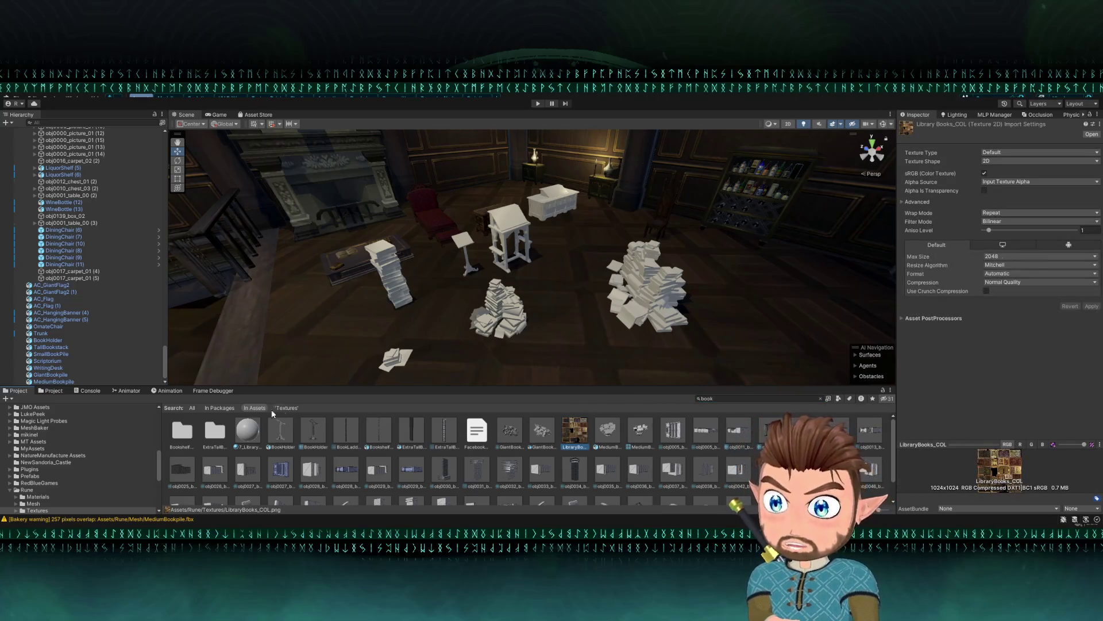
left_click(219, 407)
left_click(264, 408)
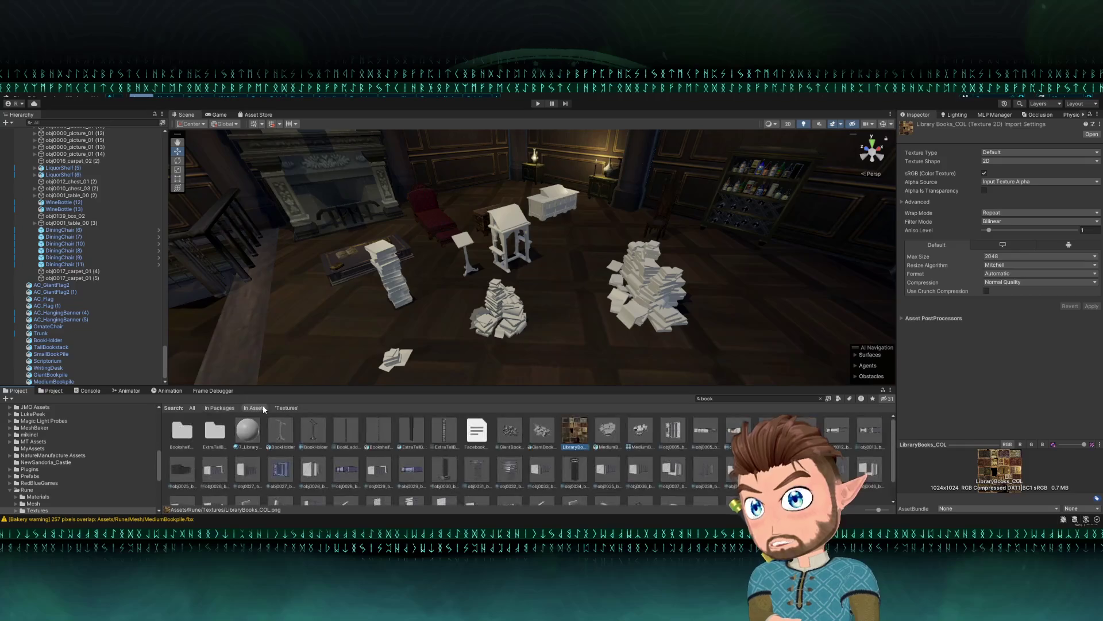
key("Escape")
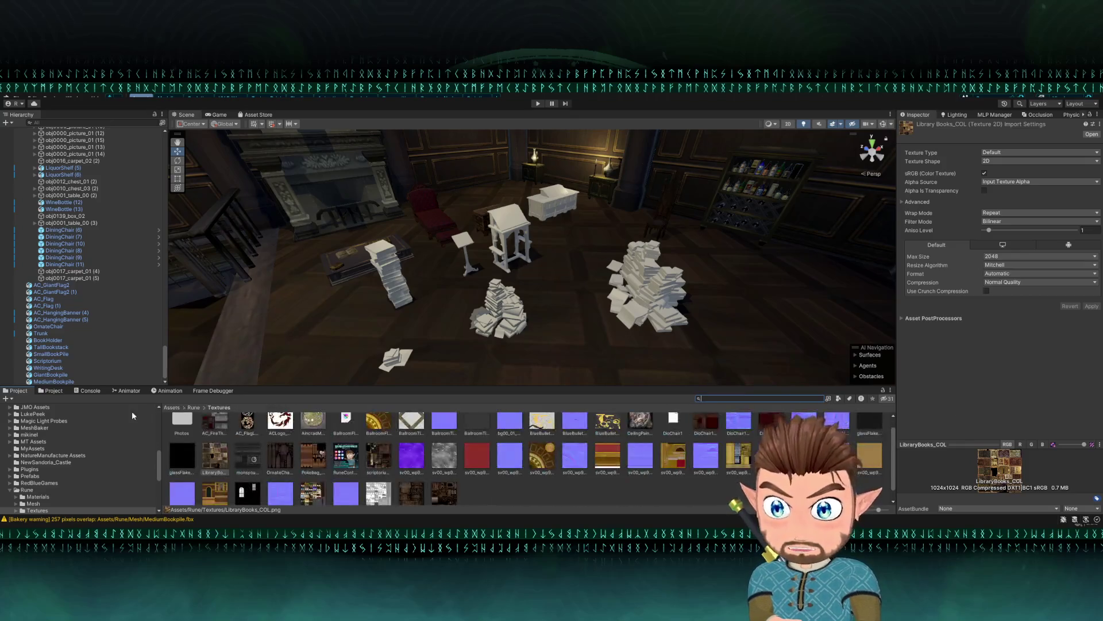
left_click(194, 408)
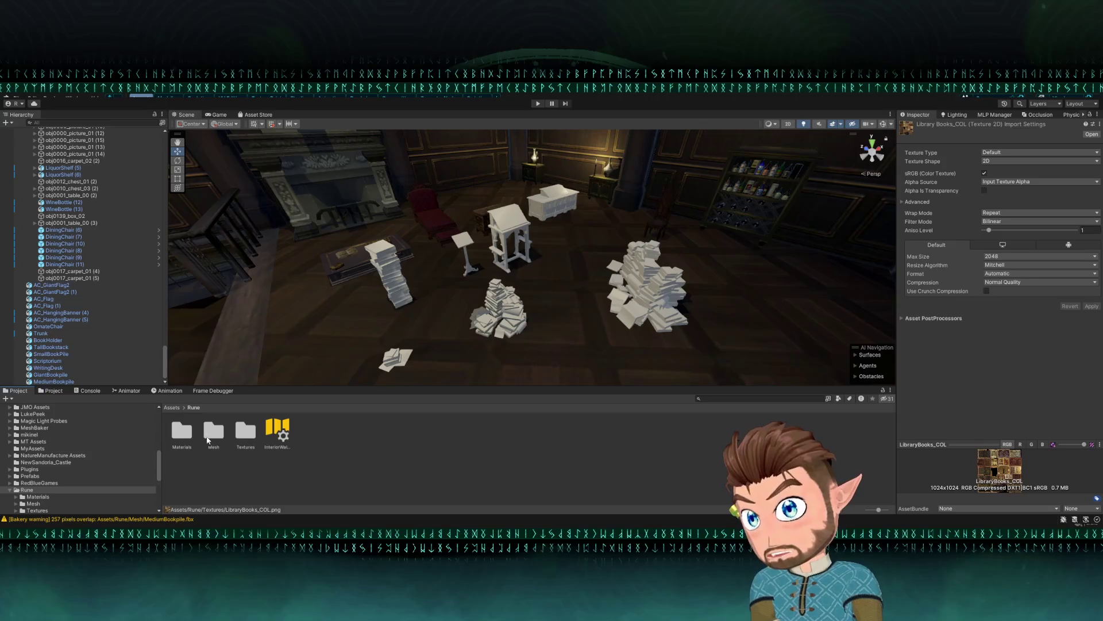
- Create a BookPile material in Rune/Materials with LibraryBooks_COL as Albedo and Smoothness 0
double_click(182, 431)
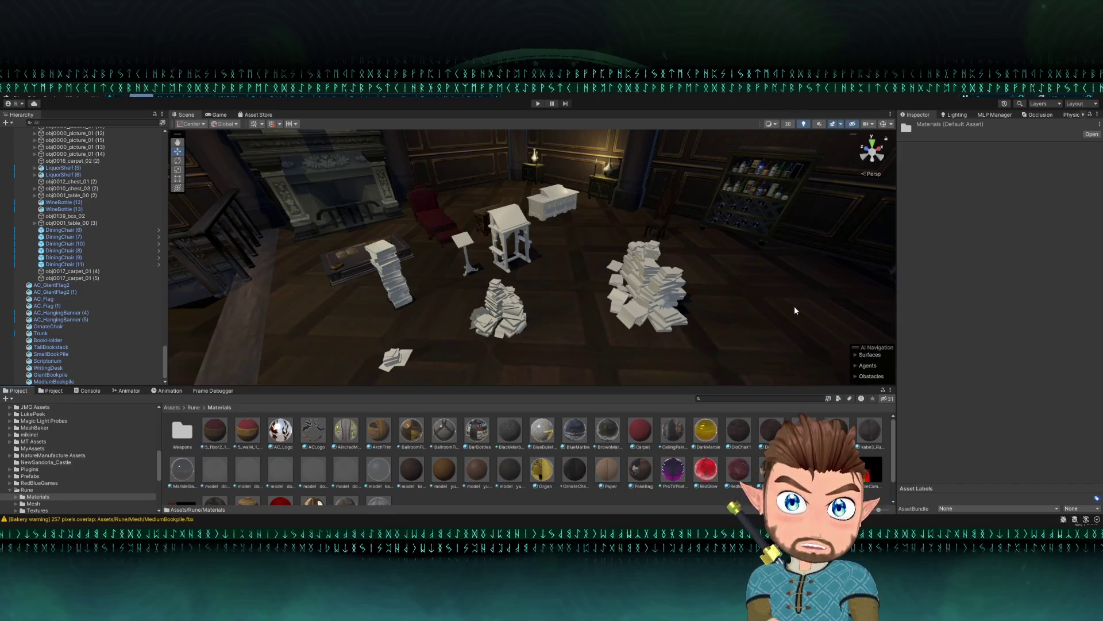
key("ctrl+shift+m")
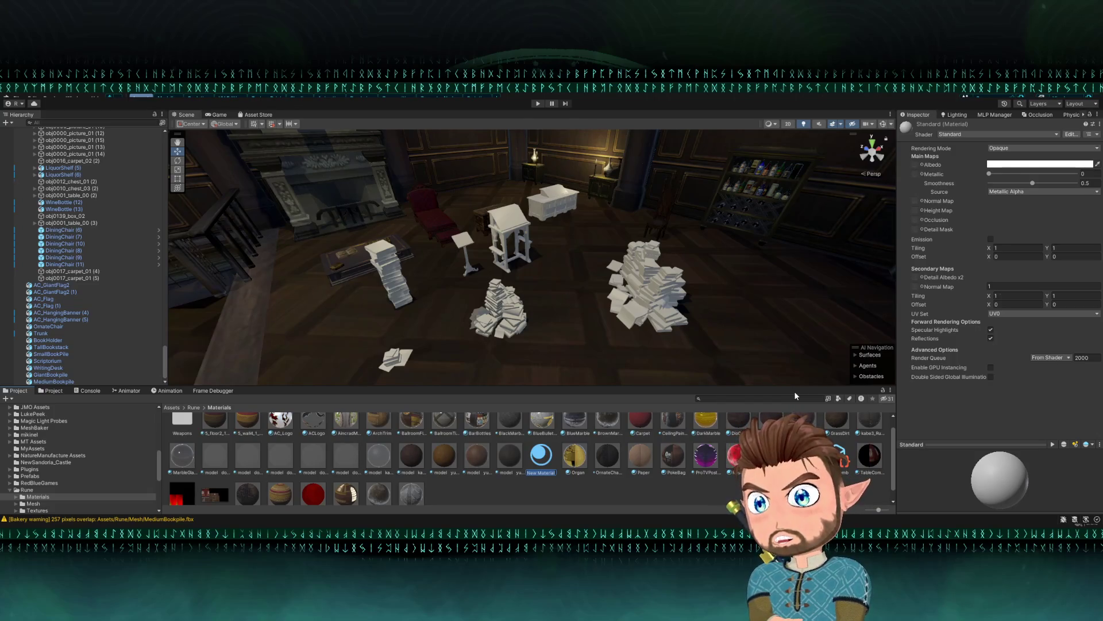
type("BookPile")
key("Return")
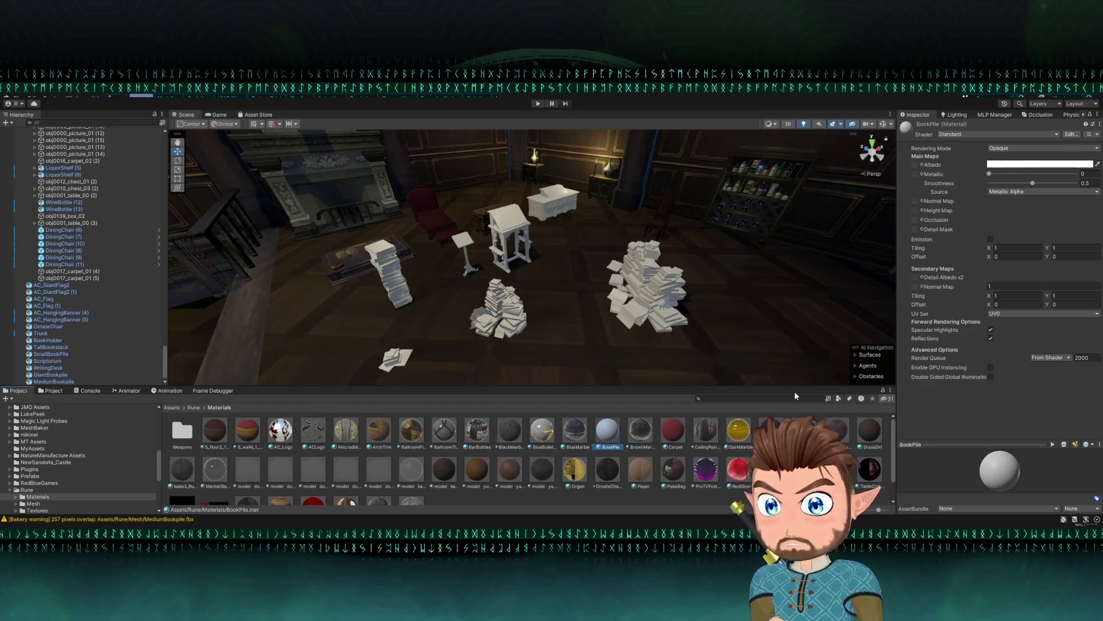
left_click_drag(921, 163, 921, 163)
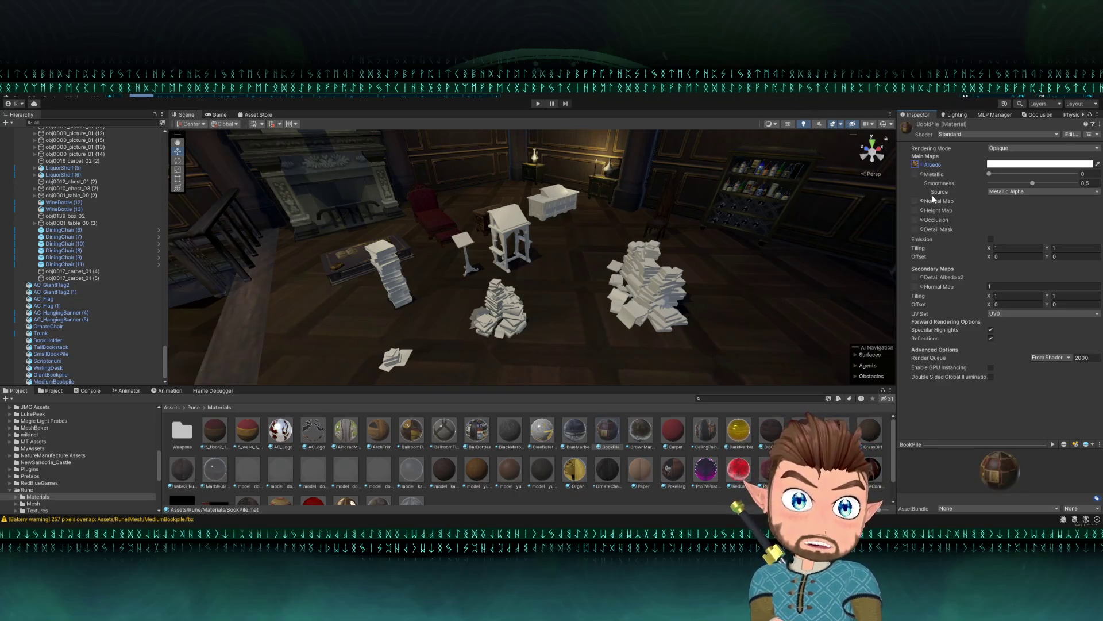
left_click_drag(977, 182, 964, 180)
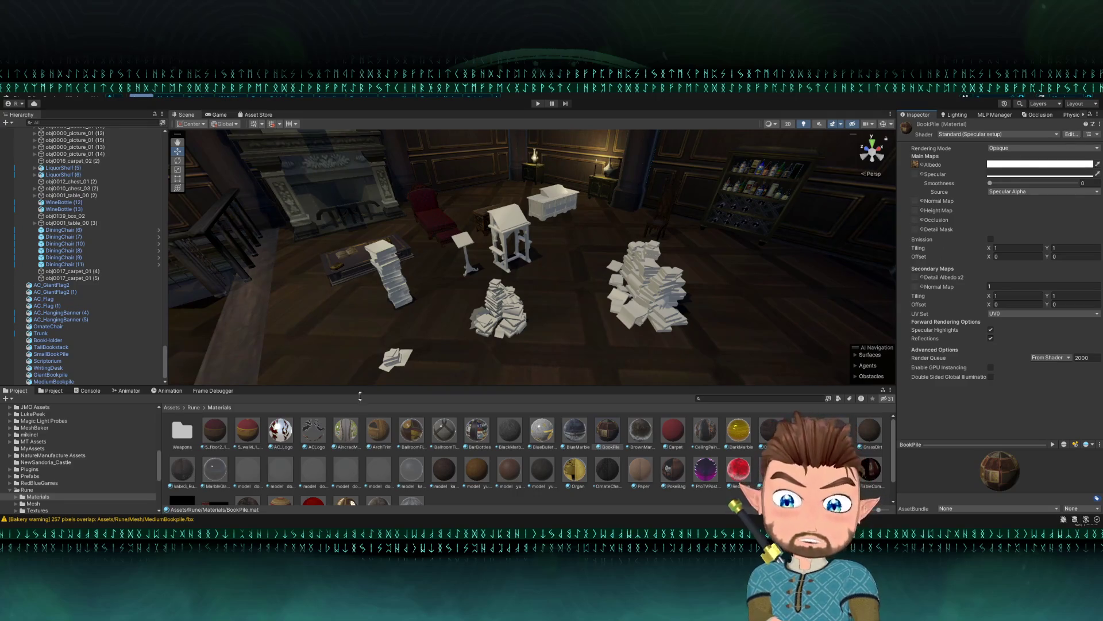
- Apply the BookPile material to the giant and medium book piles
scroll(452, 476, "down", 2)
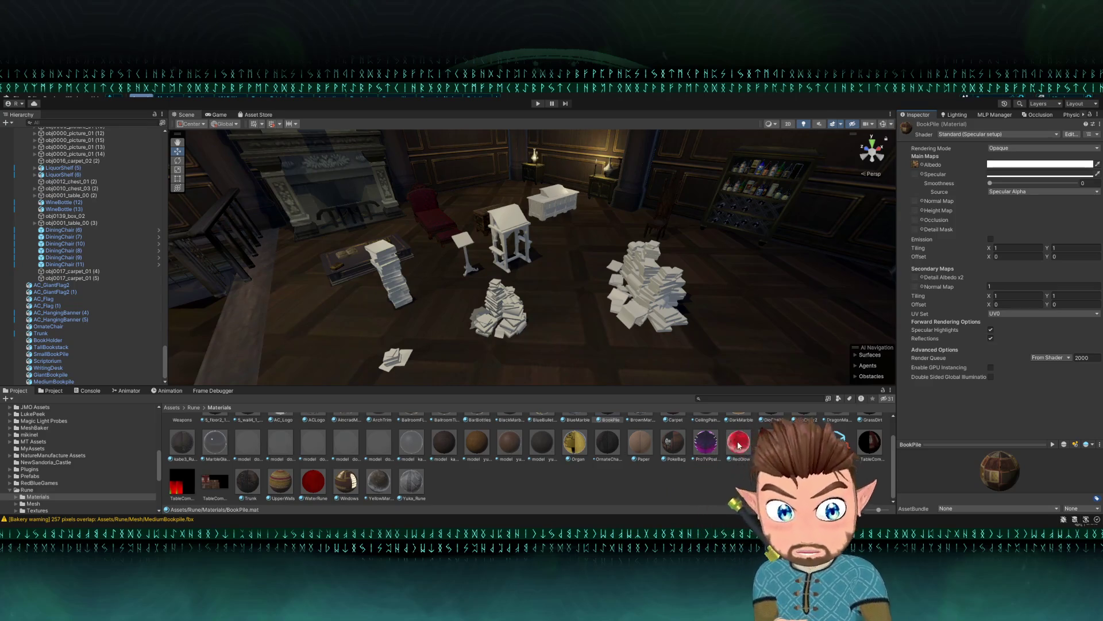
scroll(436, 450, "up", 1)
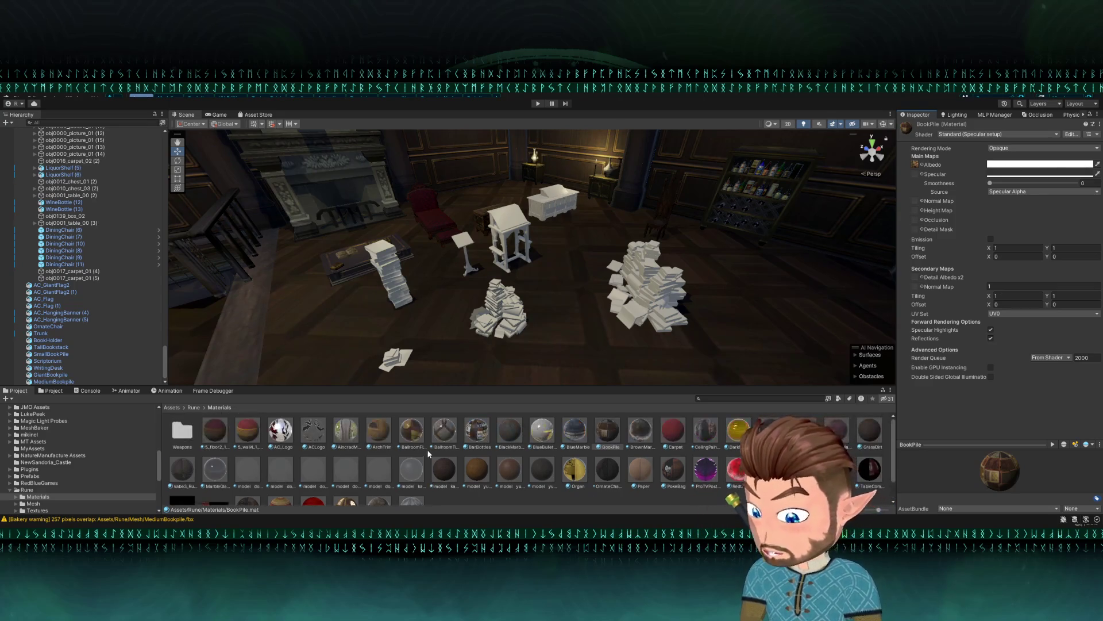
left_click_drag(607, 431, 648, 267)
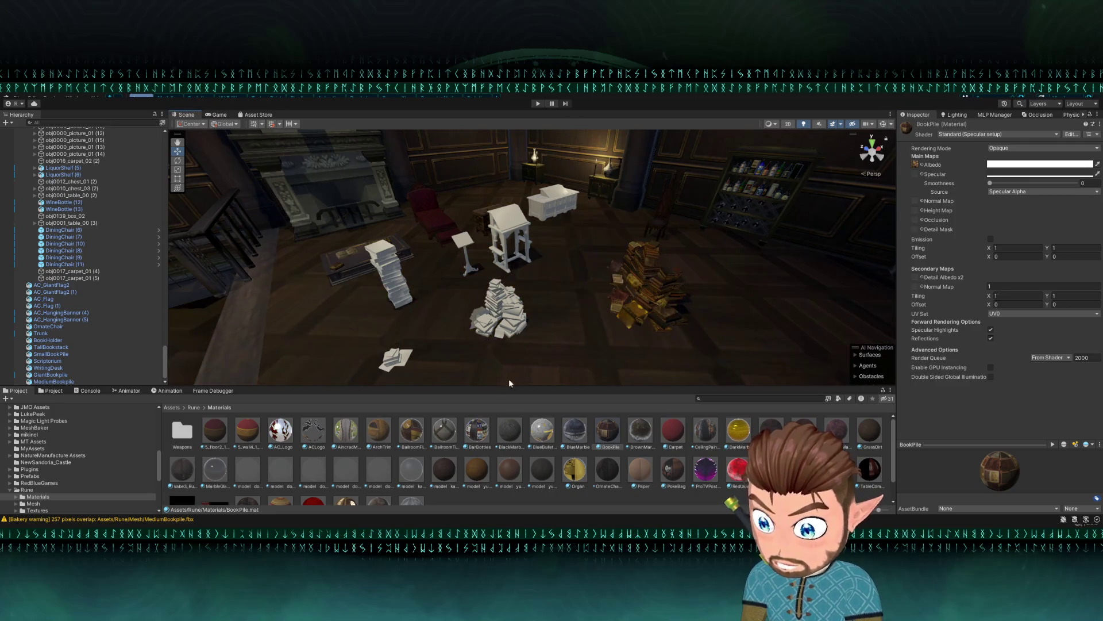
left_click_drag(618, 431, 510, 311)
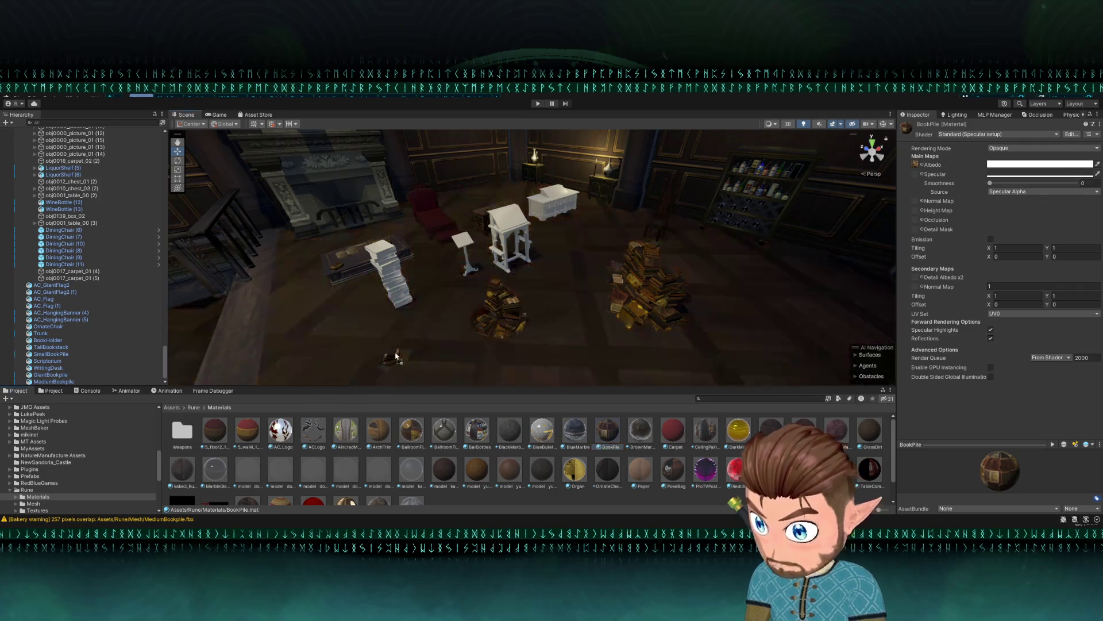
mouse_move(399, 360)
left_mouse_down()
mouse_move(562, 294)
mouse_move(459, 301)
left_mouse_up()
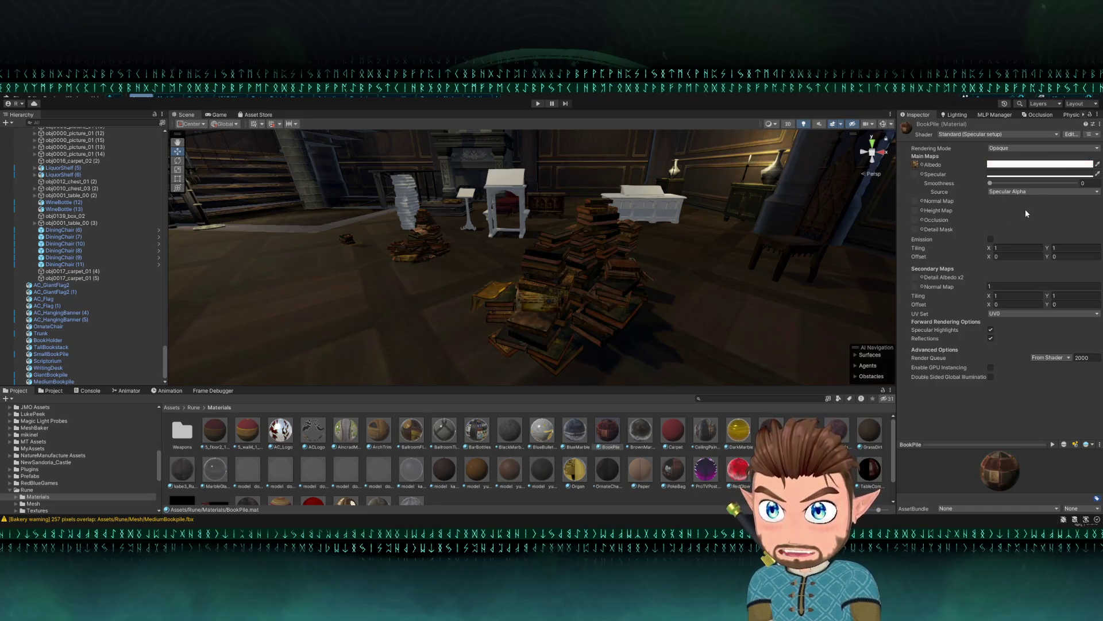
- Lift the small book pile with the Move gizmo and set it on the tabletop
mouse_move(540, 270)
left_mouse_down()
mouse_move(603, 295)
mouse_move(602, 248)
mouse_move(480, 292)
left_mouse_up()
left_click(602, 248)
left_click(478, 267)
key("f")
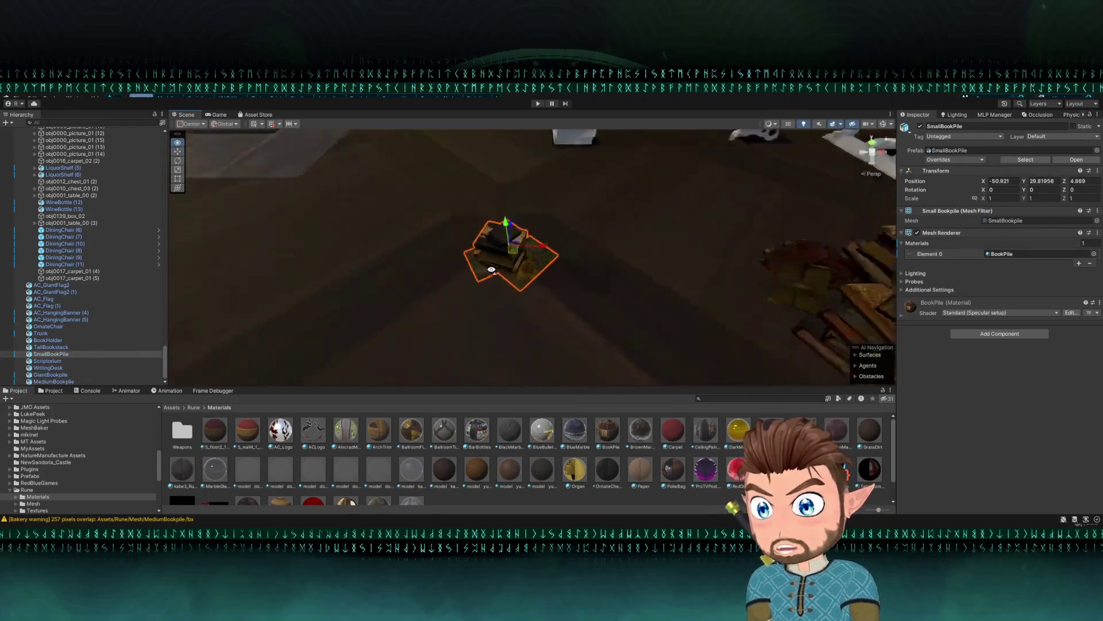
left_click_drag(521, 280, 475, 169)
key("f")
scroll(618, 240, "down", 3)
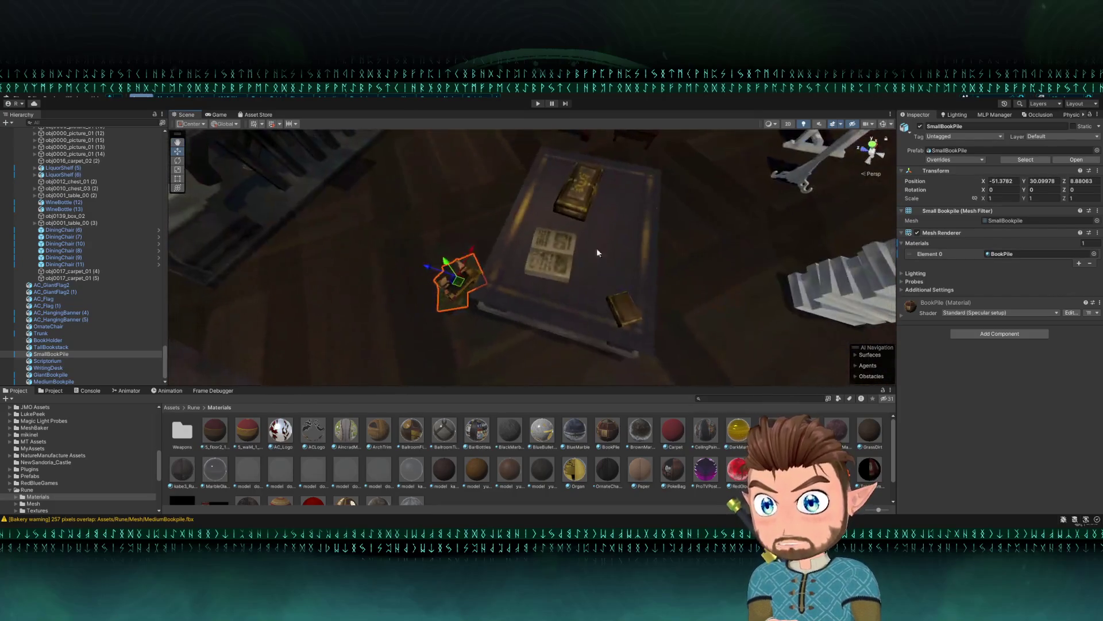
left_click(471, 313)
left_click(471, 295)
mouse_move(454, 283)
left_mouse_down()
mouse_move(447, 292)
mouse_move(471, 303)
mouse_move(566, 253)
mouse_move(624, 251)
mouse_move(604, 209)
mouse_move(568, 190)
mouse_move(581, 236)
mouse_move(565, 249)
mouse_move(530, 213)
mouse_move(770, 217)
mouse_move(607, 232)
mouse_move(460, 299)
mouse_move(402, 270)
mouse_move(399, 301)
mouse_move(344, 236)
mouse_move(602, 205)
mouse_move(778, 217)
mouse_move(811, 276)
left_mouse_up()
scroll(771, 216, "up", 2)
scroll(402, 270, "down", 2)
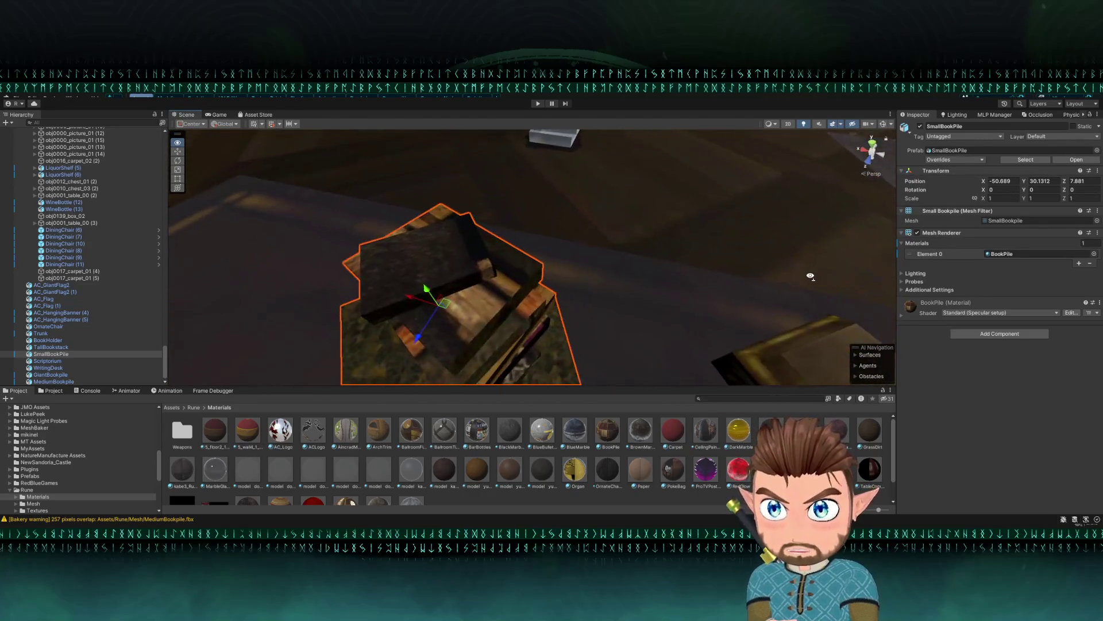
- Apply the textured BookPile material to the tall book stack
key("s")
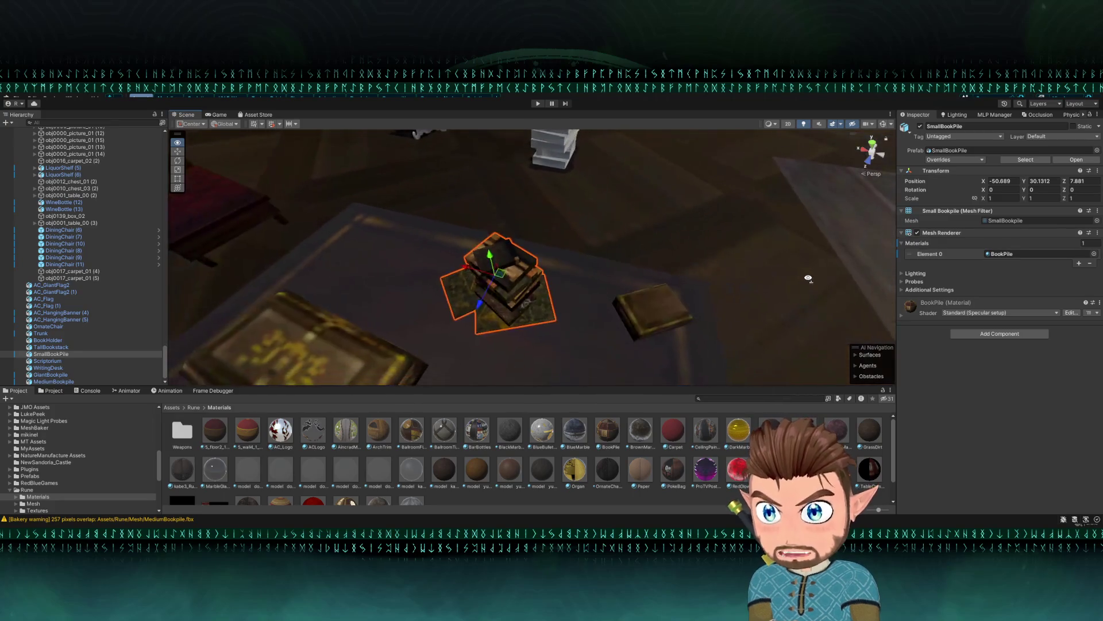
mouse_move(808, 278)
left_mouse_down()
mouse_move(852, 221)
mouse_move(632, 253)
left_mouse_up()
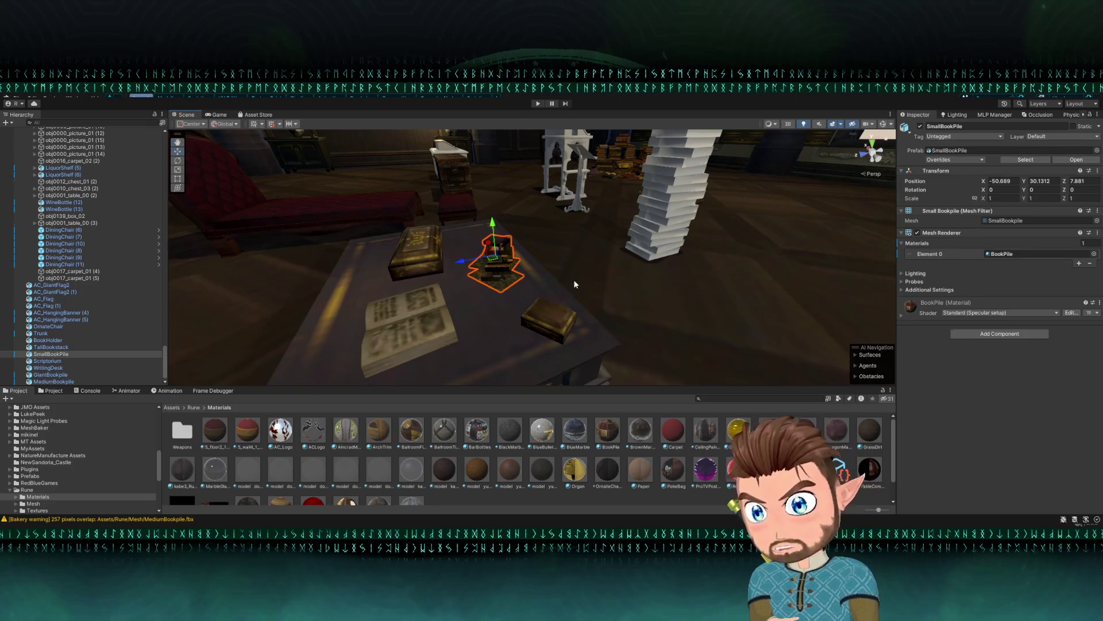
left_click_drag(575, 283, 668, 400)
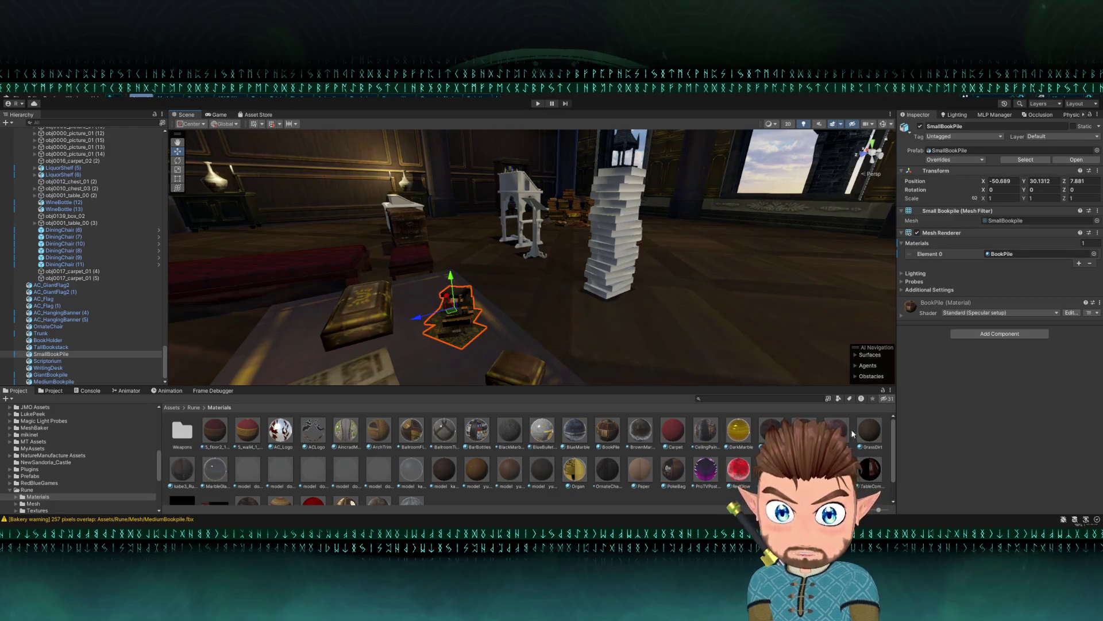
mouse_move(609, 429)
left_mouse_down()
mouse_move(606, 265)
mouse_move(525, 278)
left_mouse_up()
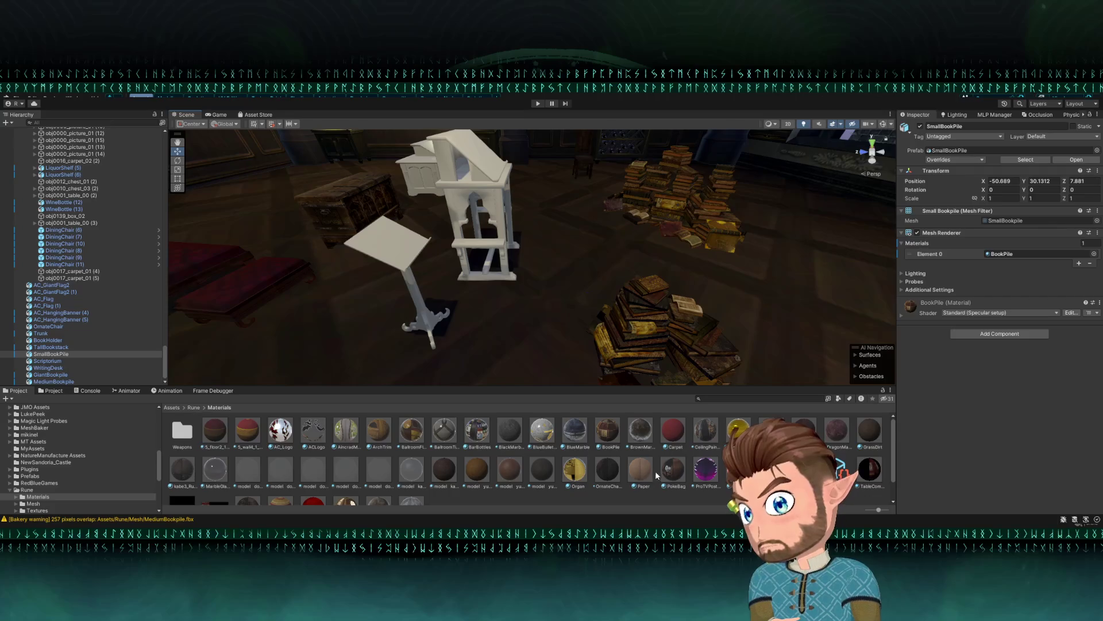
scroll(377, 469, "down", 1)
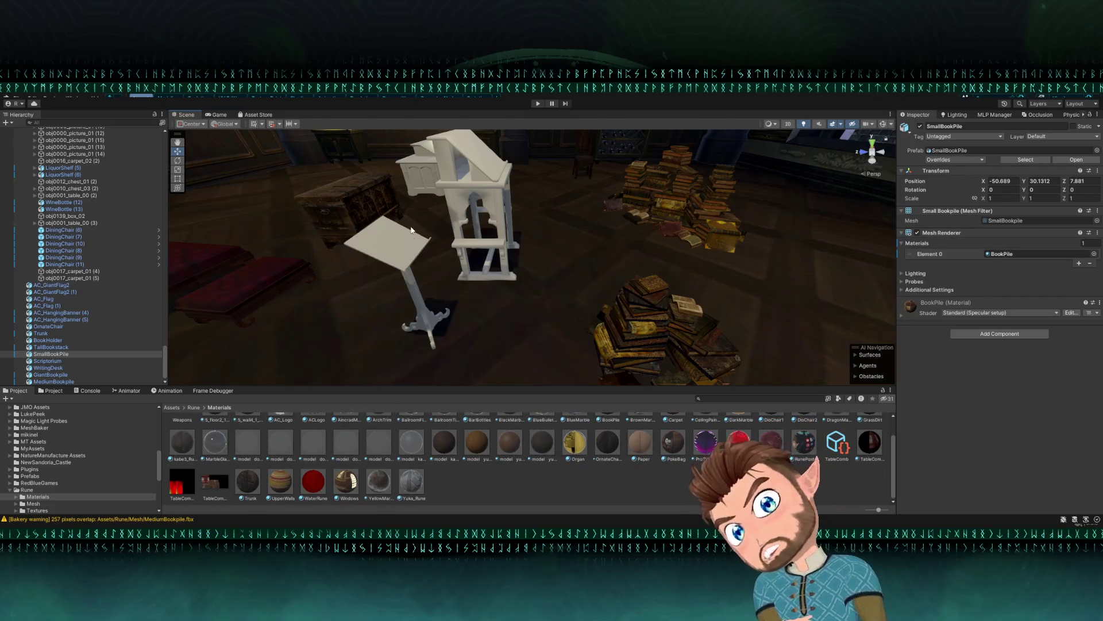
left_click(500, 483)
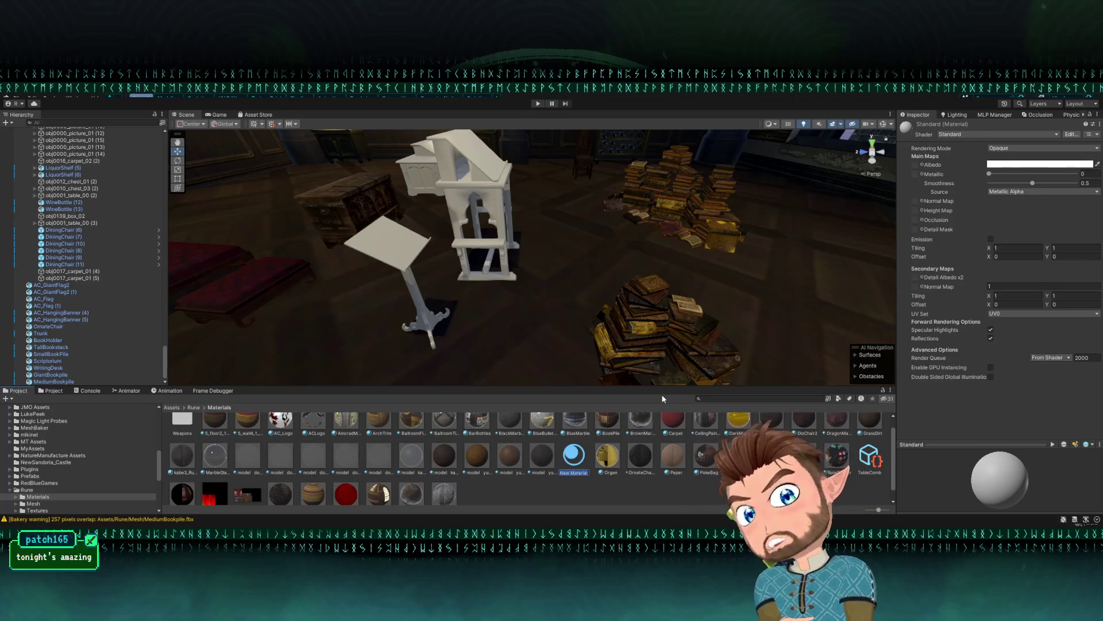
- Name the new material Scriptorium, using Standard (Specular setup) with Smoothness 0
type("Scre")
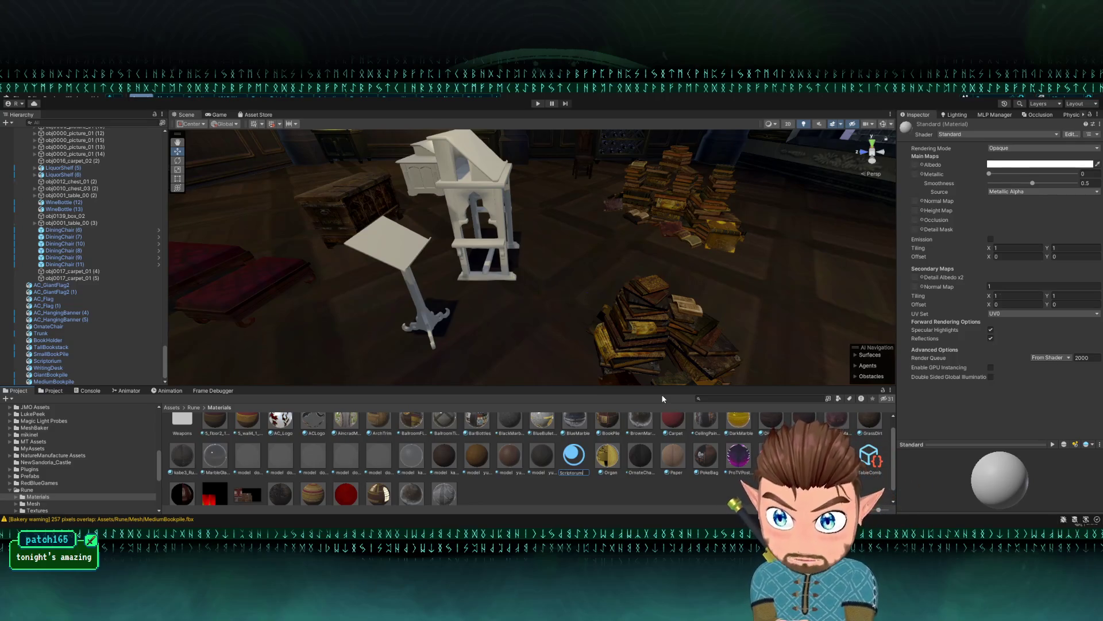
key("Return")
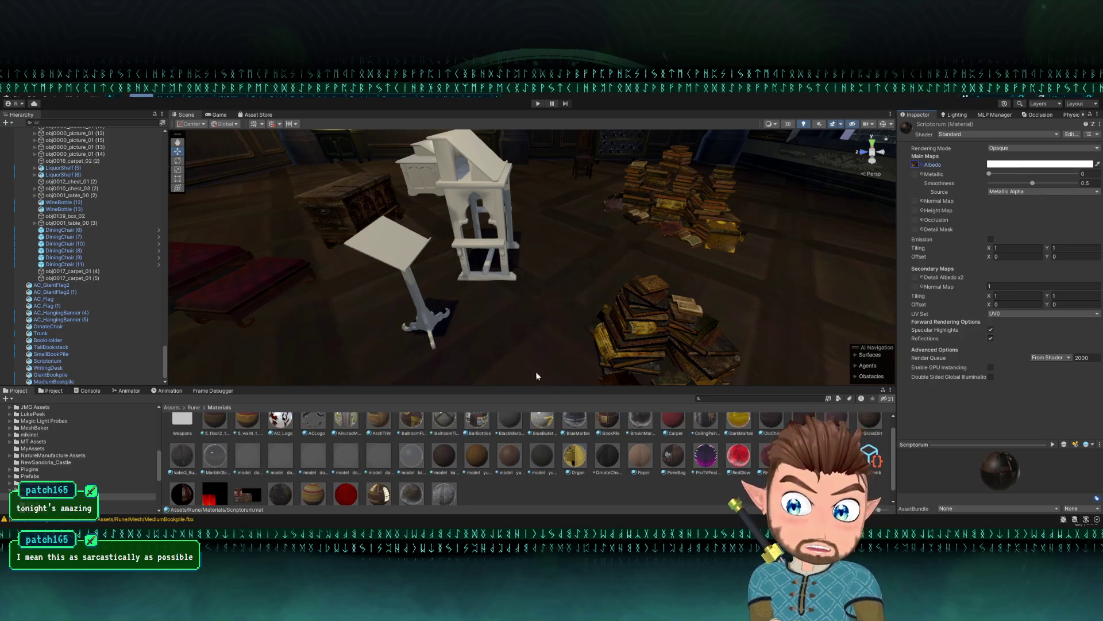
left_click_drag(541, 375, 506, 402)
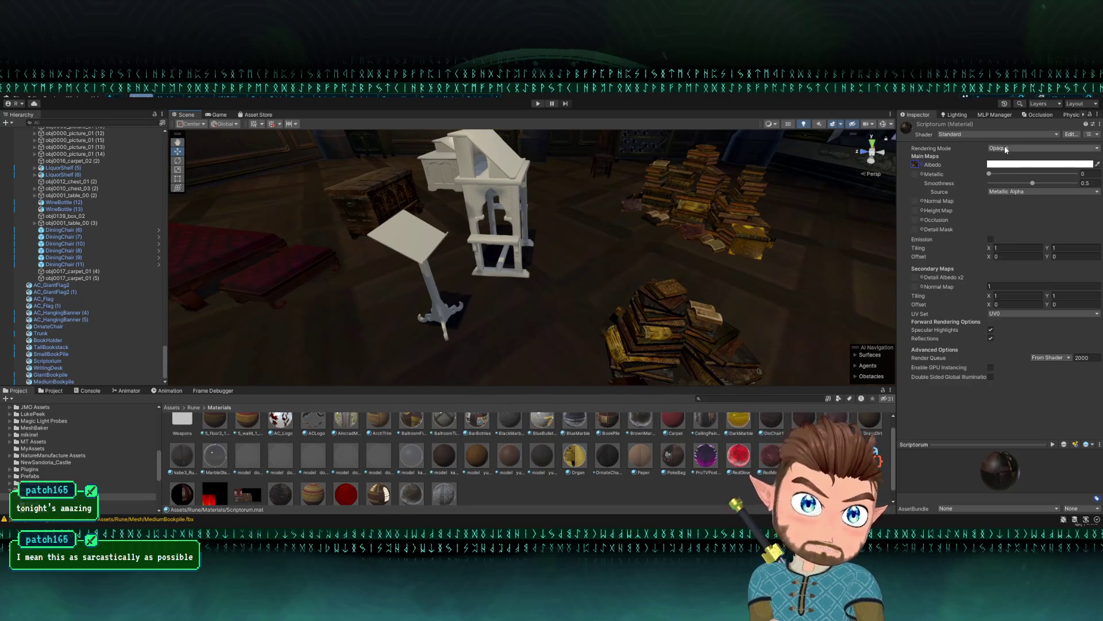
key("ctrl+z")
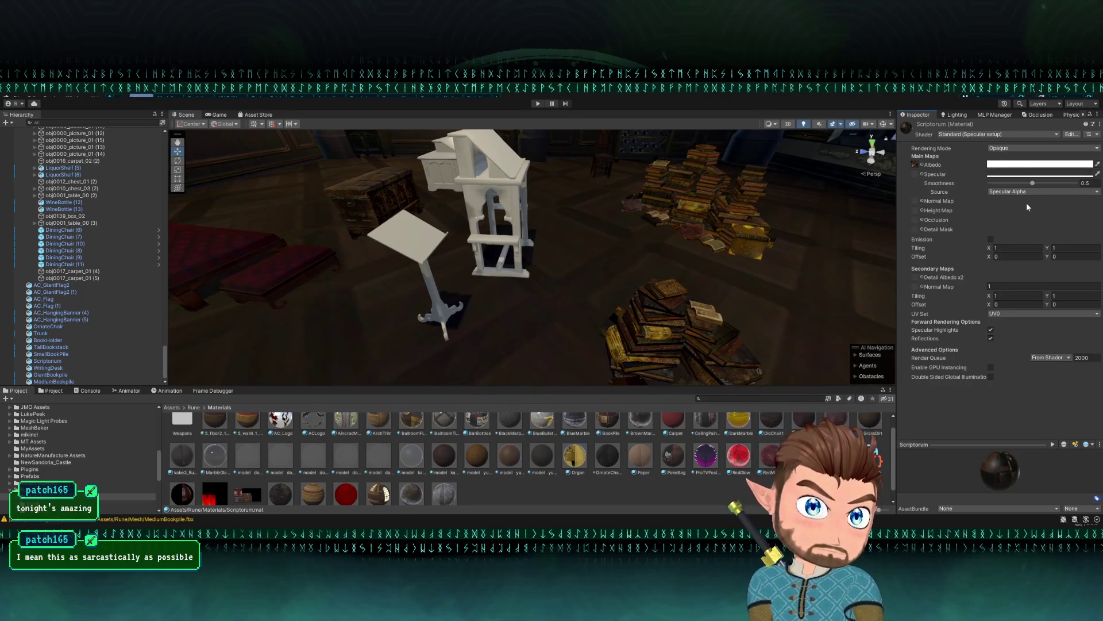
left_click_drag(1032, 184, 877, 210)
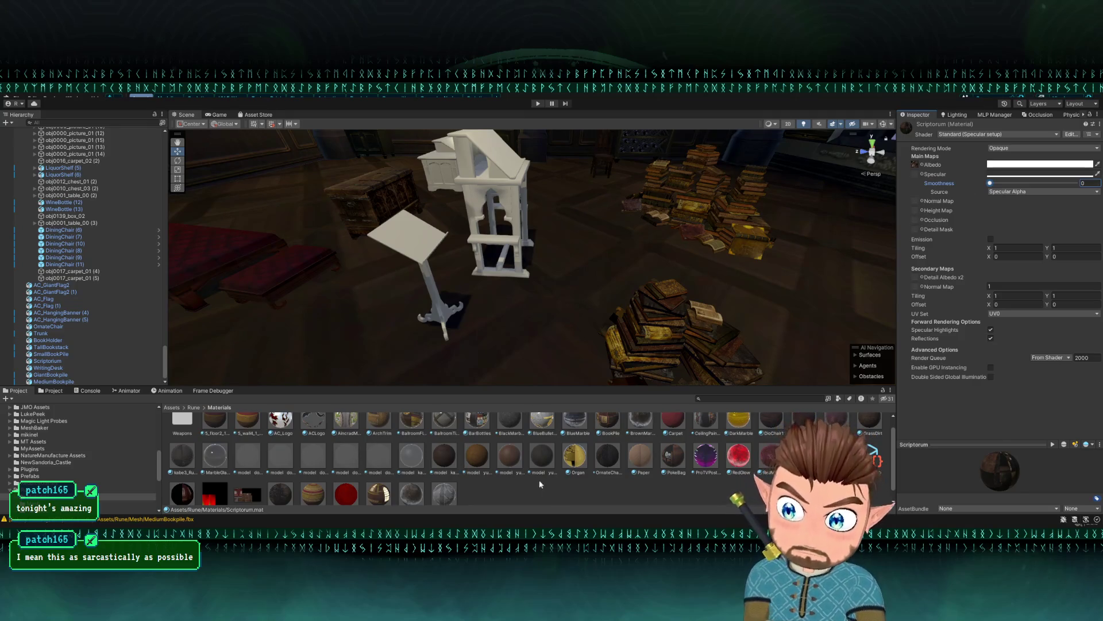
- Apply the Scriptorium material to the lectern
scroll(626, 460, "up", 1)
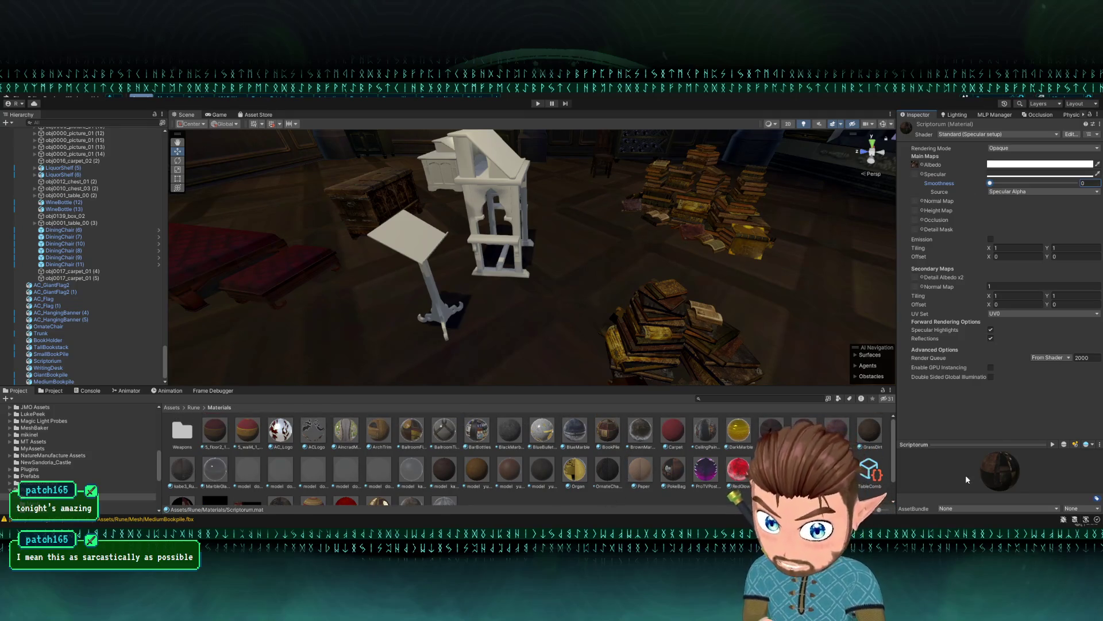
mouse_move(906, 127)
left_mouse_down()
mouse_move(575, 322)
mouse_move(437, 270)
mouse_move(517, 322)
mouse_move(408, 249)
mouse_move(492, 246)
mouse_move(509, 259)
mouse_move(523, 236)
mouse_move(263, 313)
left_mouse_up()
left_click_drag(509, 328, 472, 356)
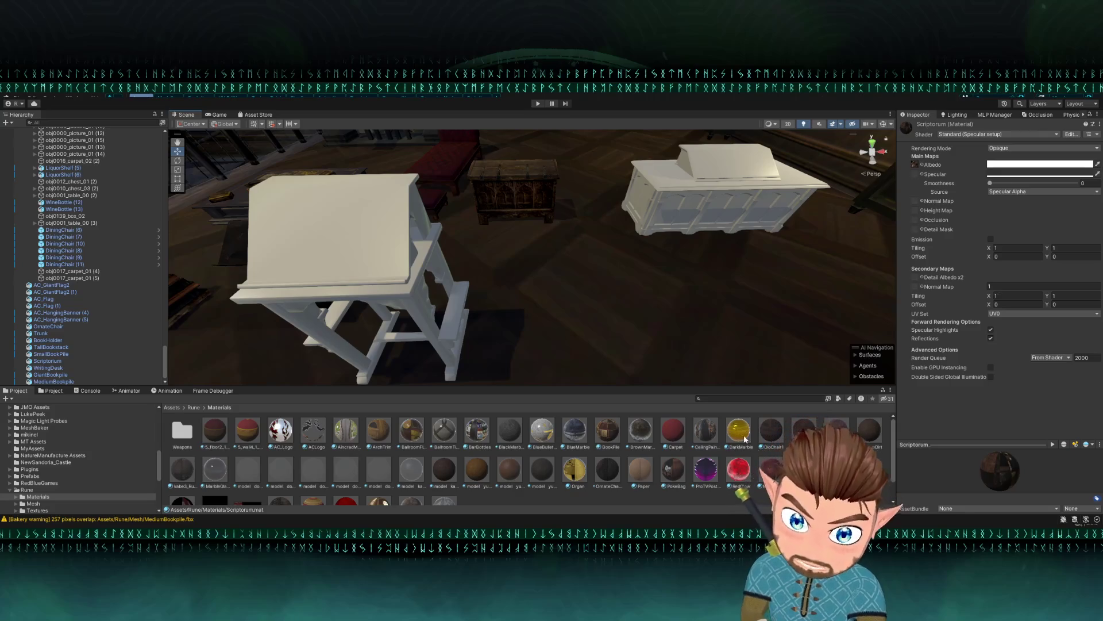
- Rotate the Scriptorium to Y -59.569 and reposition it, then move GiantBookpile to X -53.61
scroll(270, 464, "down", 2)
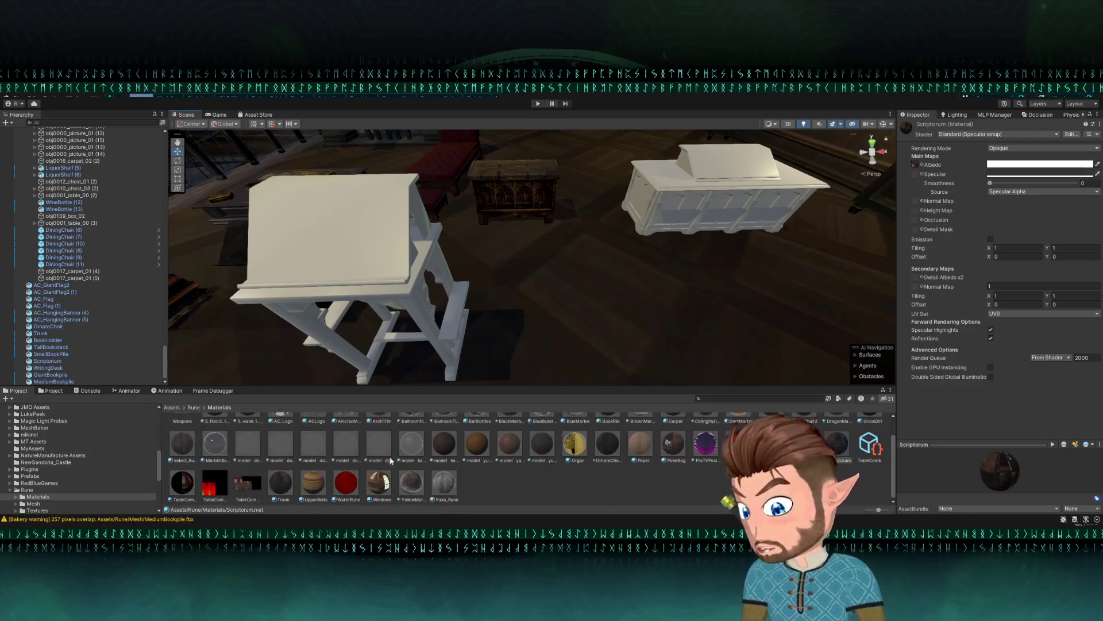
mouse_move(764, 184)
left_mouse_down()
mouse_move(783, 197)
mouse_move(770, 167)
mouse_move(770, 180)
left_mouse_up()
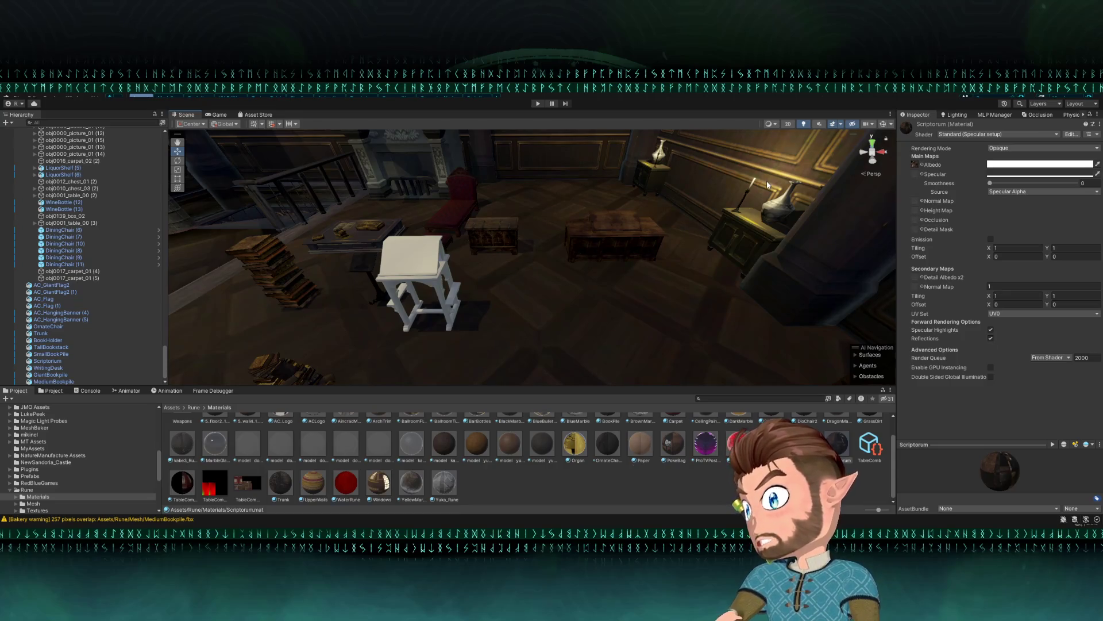
left_click(587, 239)
mouse_move(588, 240)
left_mouse_down()
mouse_move(565, 276)
mouse_move(554, 249)
mouse_move(576, 221)
mouse_move(667, 232)
left_mouse_up()
key("e")
key("w")
mouse_move(577, 201)
left_mouse_down()
mouse_move(534, 253)
mouse_move(530, 299)
left_mouse_up()
left_click(436, 304)
mouse_move(418, 301)
left_mouse_down()
mouse_move(345, 227)
mouse_move(532, 184)
mouse_move(514, 152)
mouse_move(239, 210)
mouse_move(230, 225)
mouse_move(273, 241)
left_mouse_up()
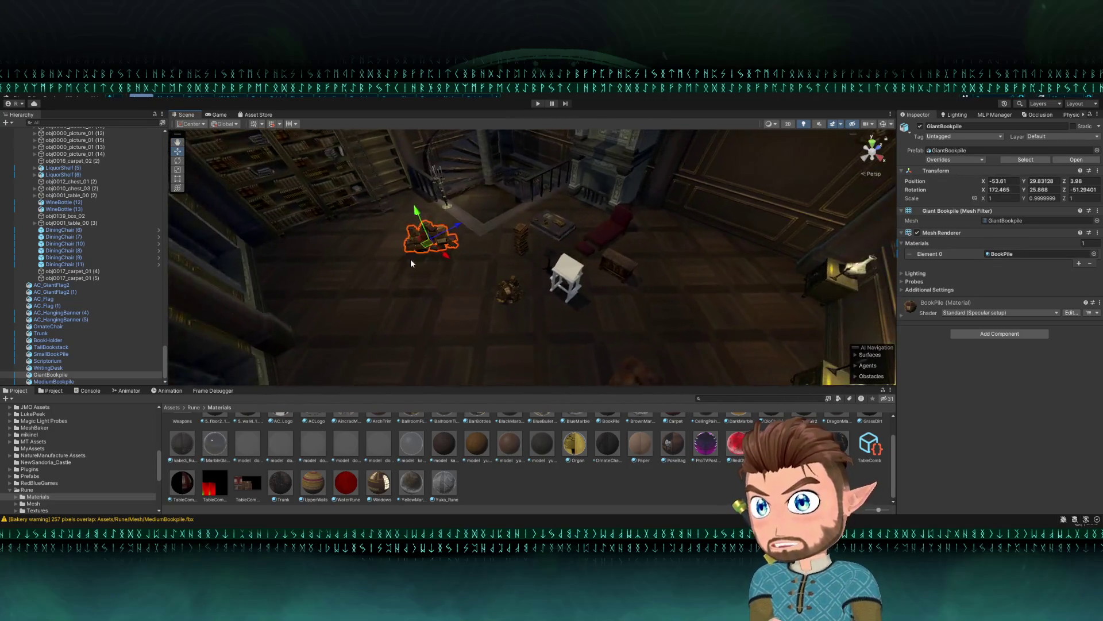
- Slide the giant book pile further left and turn it about its vertical axis
mouse_move(417, 253)
left_mouse_down()
mouse_move(311, 260)
mouse_move(333, 252)
mouse_move(354, 259)
mouse_move(305, 287)
left_mouse_up()
key("e")
key("w")
left_click(340, 248)
left_click(344, 251)
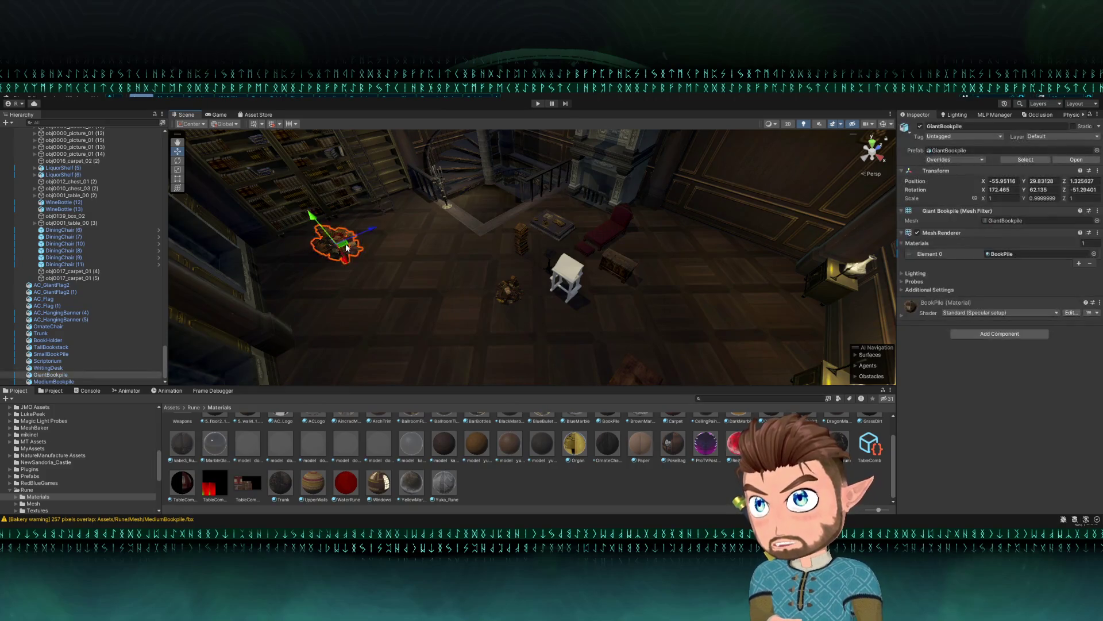
- Move and rotate the medium book pile to around X -52.06, Z 8.41
left_click(498, 290)
mouse_move(506, 295)
left_mouse_down()
mouse_move(372, 253)
mouse_move(477, 270)
mouse_move(389, 290)
left_mouse_up()
key("e")
key("w")
mouse_move(373, 244)
left_mouse_down()
mouse_move(440, 214)
mouse_move(425, 221)
mouse_move(545, 221)
mouse_move(521, 238)
mouse_move(406, 236)
left_mouse_up()
- Move the tall book stack to X -54.49574, Z 3.493762 and turn it about 90 degrees
left_click(523, 247)
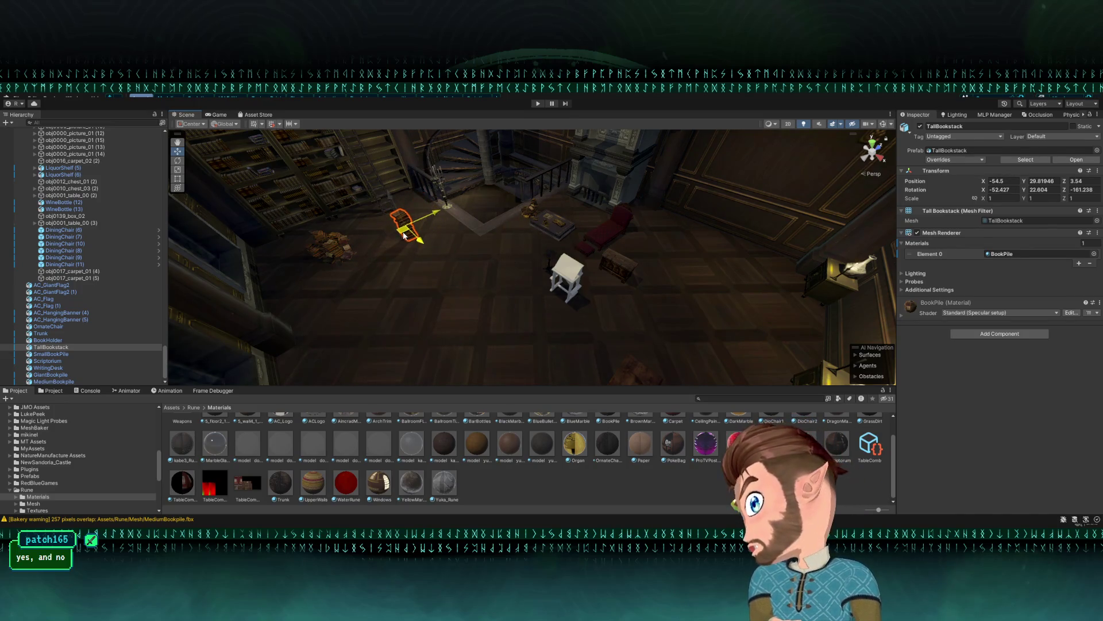
mouse_move(468, 271)
left_mouse_down()
mouse_move(379, 241)
mouse_move(404, 234)
mouse_move(437, 244)
left_mouse_up()
key("e")
mouse_move(583, 256)
left_mouse_down()
mouse_move(603, 278)
mouse_move(636, 284)
mouse_move(601, 286)
mouse_move(628, 273)
mouse_move(552, 269)
mouse_move(553, 253)
mouse_move(571, 246)
mouse_move(702, 249)
mouse_move(696, 265)
mouse_move(535, 282)
mouse_move(500, 266)
mouse_move(653, 253)
mouse_move(603, 241)
mouse_move(602, 256)
left_mouse_up()
left_click(695, 264)
left_click(500, 266)
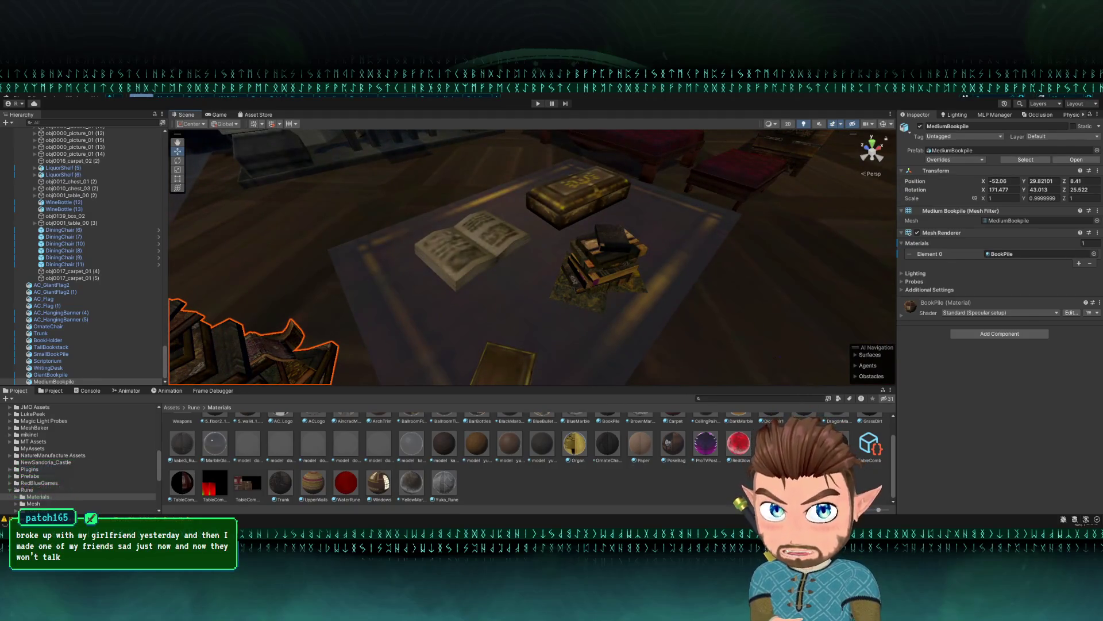
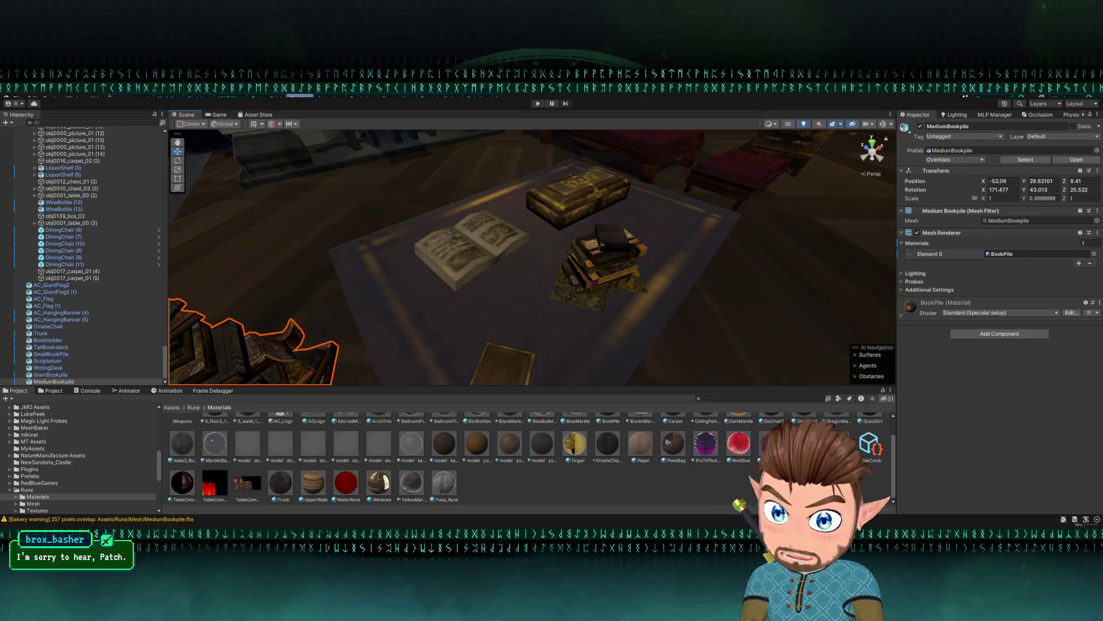
- Create a new material named SmallBookPile in the Materials folder
left_click(569, 279)
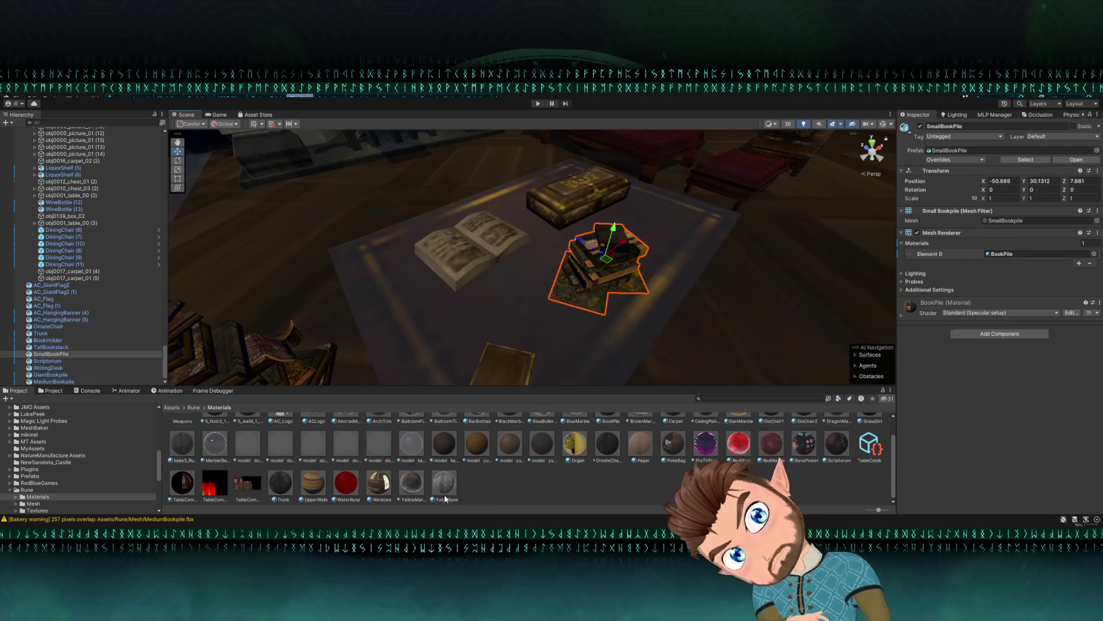
left_click(531, 481)
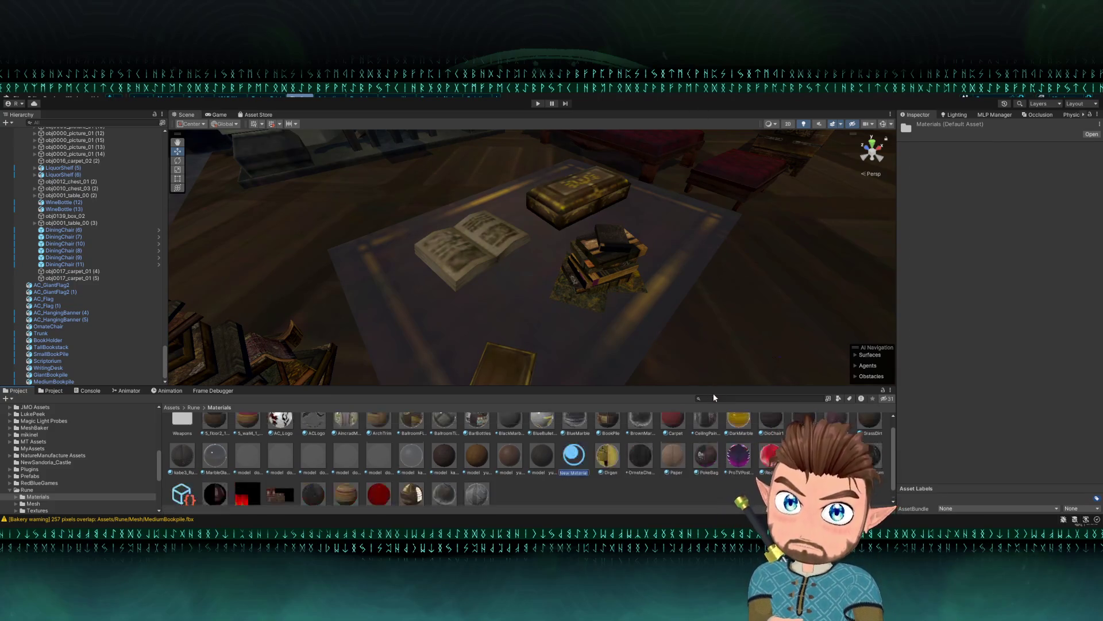
type("SmallBookPile")
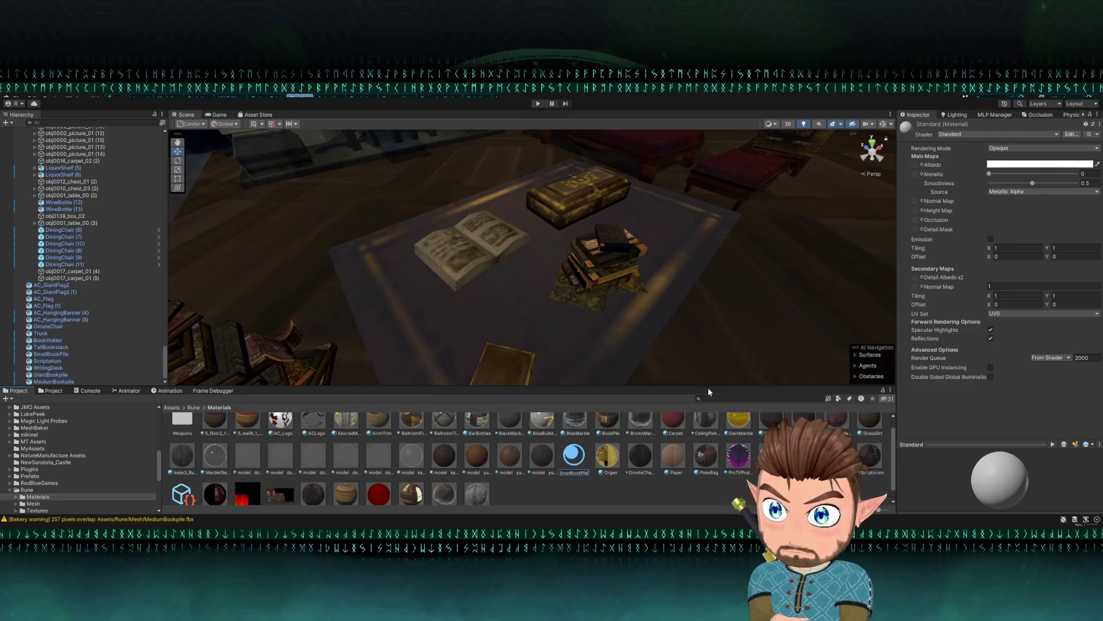
key("Return")
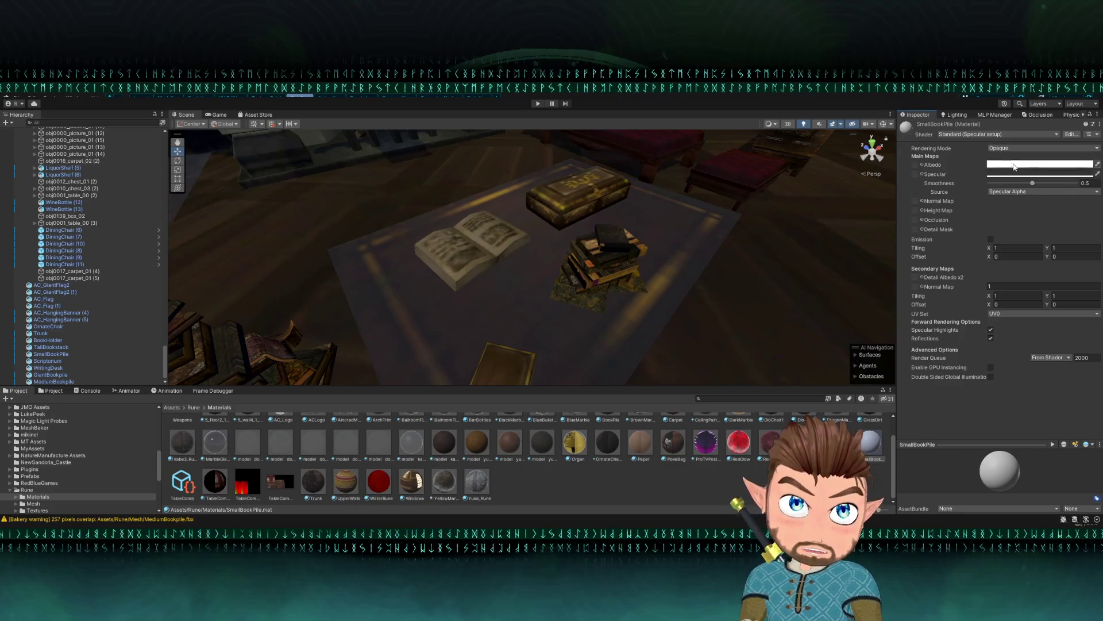
- Give SmallBookPile the book texture as albedo and set its smoothness to 0
left_click(923, 164)
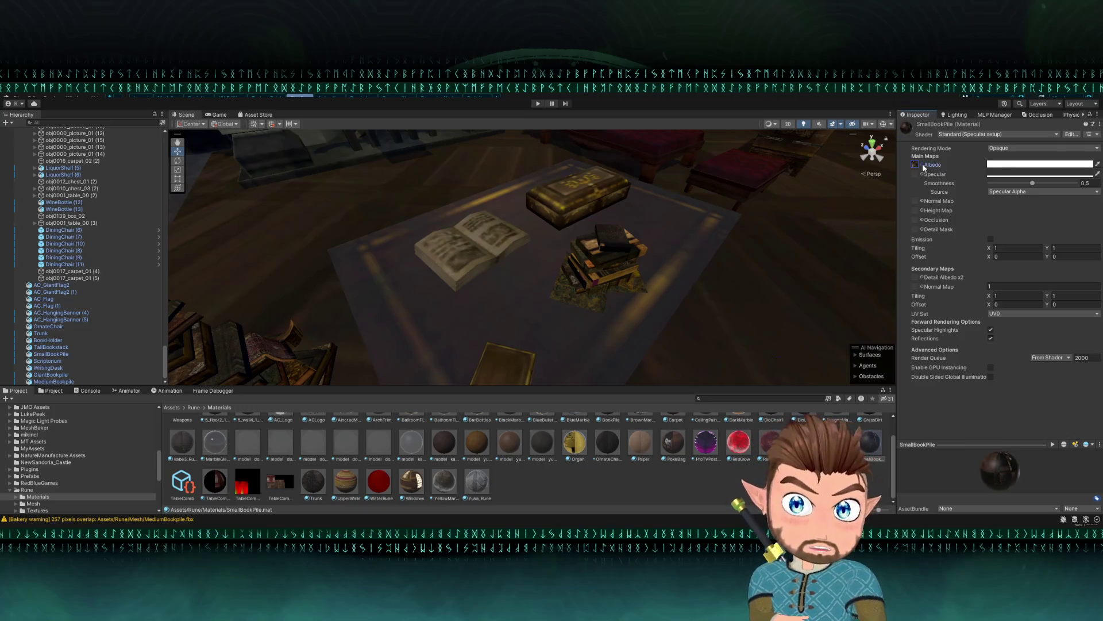
left_click(991, 183)
left_click_drag(987, 193, 984, 193)
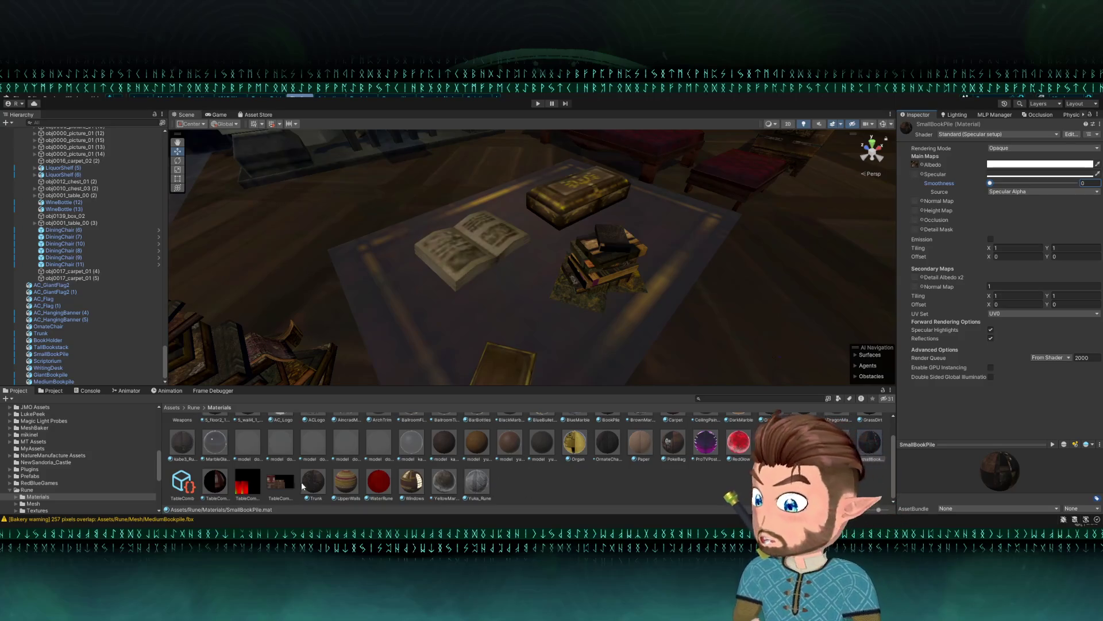
- Apply the SmallBookPile material to the small book pile on the table
scroll(303, 485, "up", 1)
mouse_move(868, 469)
left_mouse_down()
mouse_move(776, 373)
mouse_move(554, 237)
left_mouse_up()
scroll(593, 257, "down", 5)
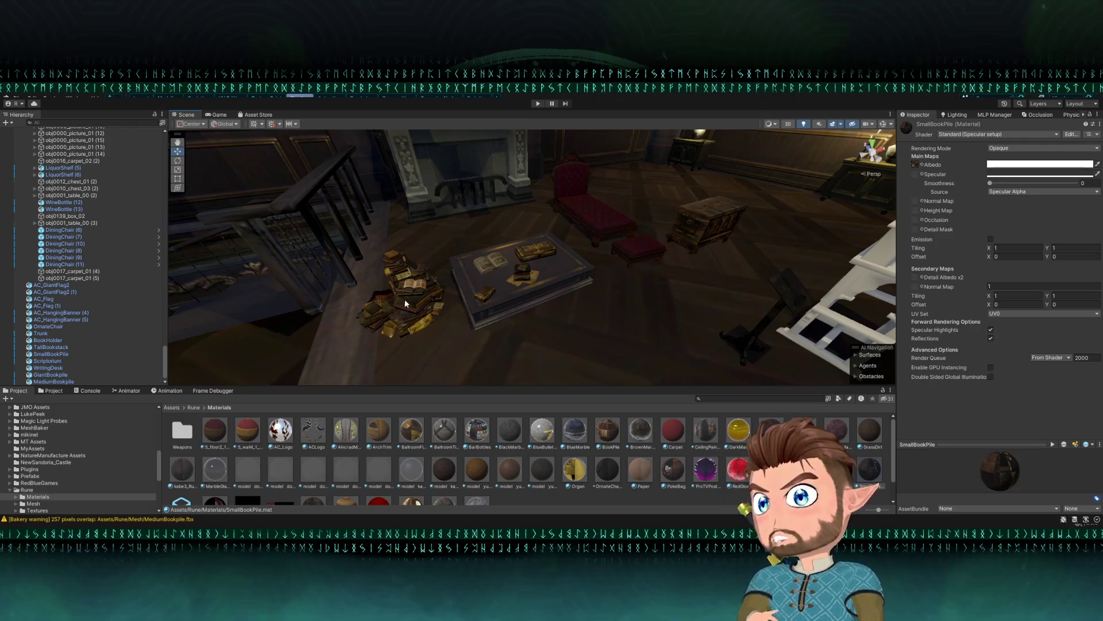
- Orbit and fly the Scene view toward the bookshelves, spiral staircase and floor book stacks
scroll(402, 299, "down", 5)
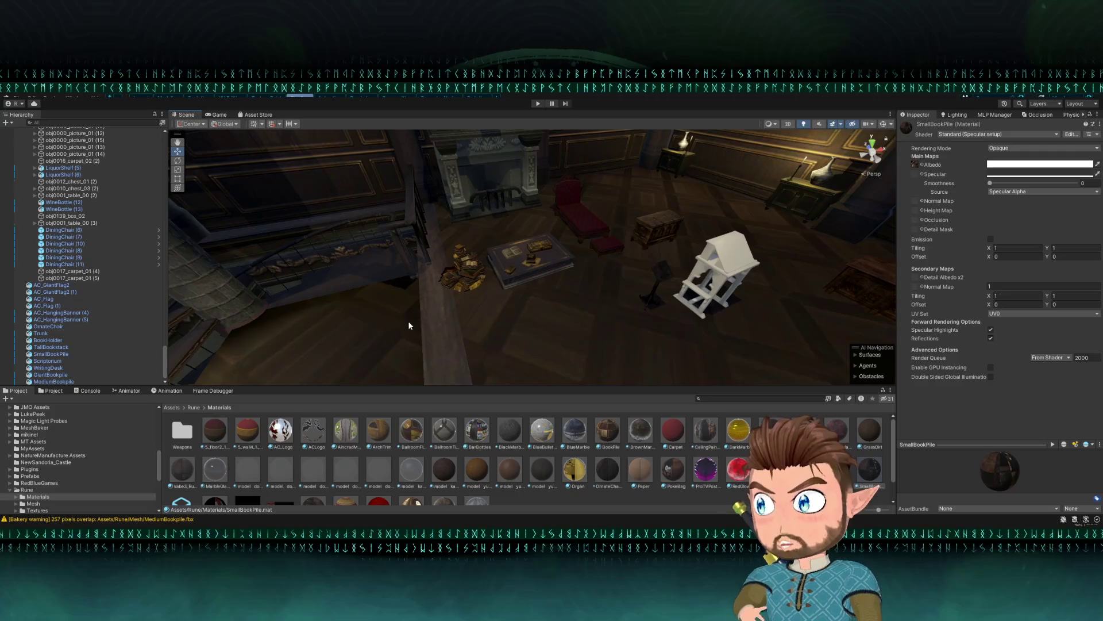
mouse_move(402, 330)
left_mouse_down()
mouse_move(248, 288)
mouse_move(417, 291)
left_mouse_up()
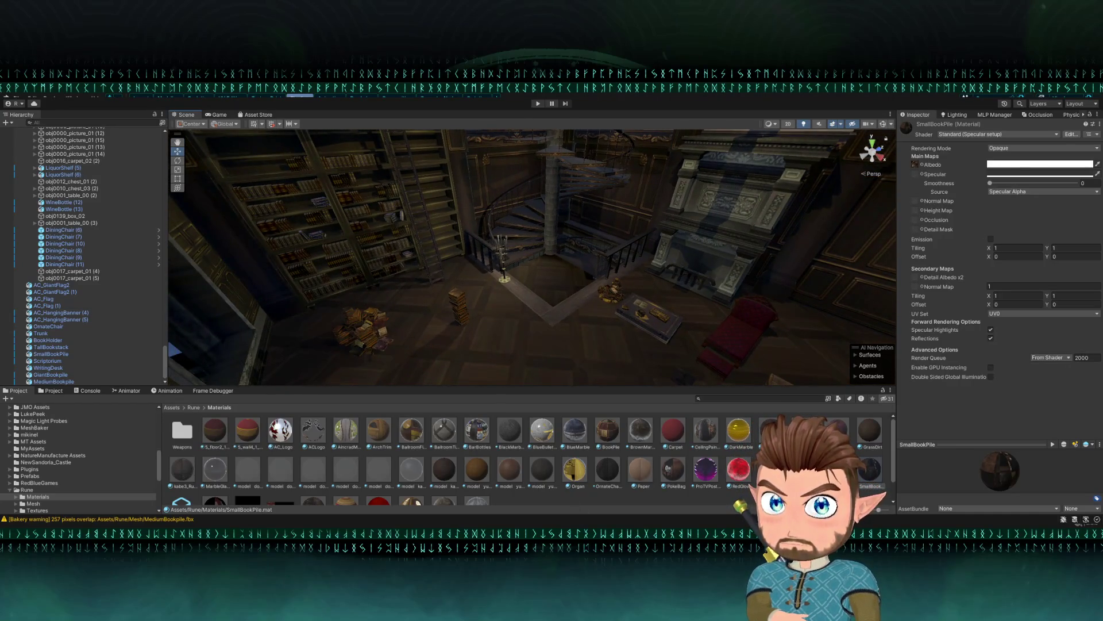
mouse_move(444, 308)
left_mouse_down()
mouse_move(468, 295)
mouse_move(374, 272)
mouse_move(394, 278)
mouse_move(409, 308)
mouse_move(582, 394)
left_mouse_up()
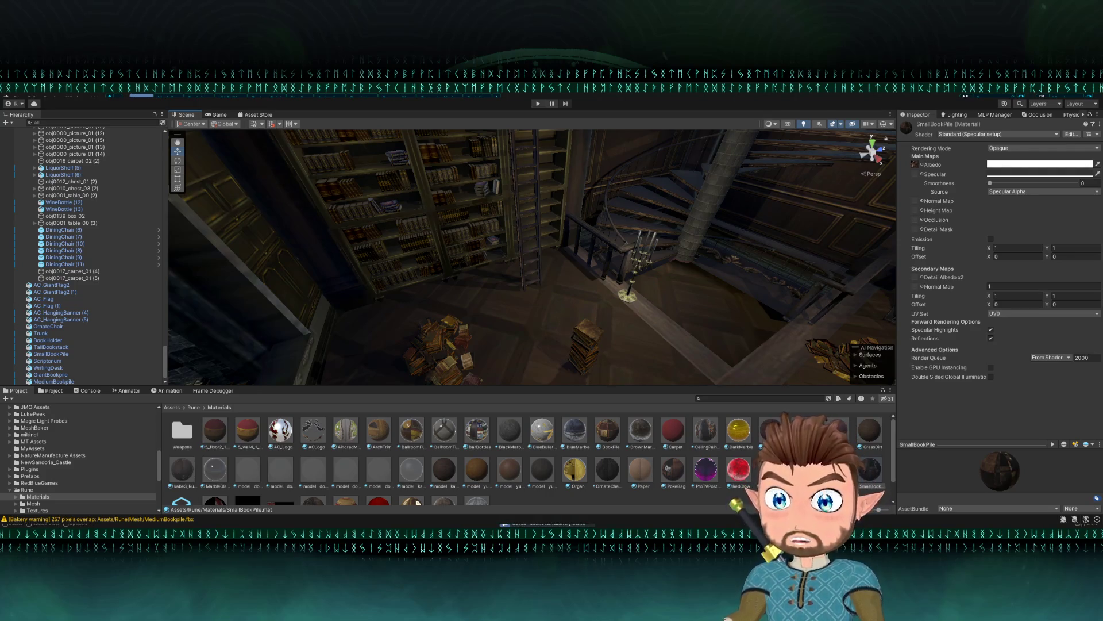
mouse_move(481, 366)
left_mouse_down()
mouse_move(491, 225)
mouse_move(495, 271)
mouse_move(665, 320)
mouse_move(458, 307)
mouse_move(595, 290)
mouse_move(650, 261)
mouse_move(736, 270)
mouse_move(707, 259)
mouse_move(714, 239)
left_mouse_up()
- Preview the Scriptorium, Trunk and BookPile materials on the white writing desk
left_click(532, 276)
left_click(766, 248)
mouse_move(910, 308)
left_mouse_down()
mouse_move(453, 228)
mouse_move(480, 229)
left_mouse_up()
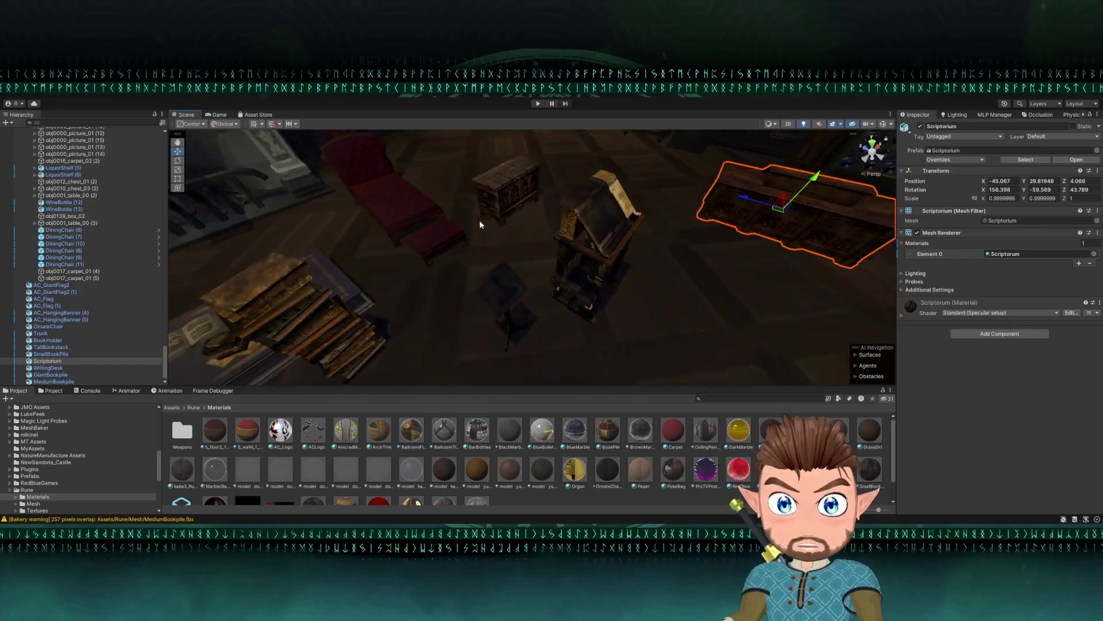
left_click(517, 204)
mouse_move(916, 306)
left_mouse_down()
mouse_move(604, 226)
mouse_move(271, 268)
left_mouse_up()
left_click(243, 274)
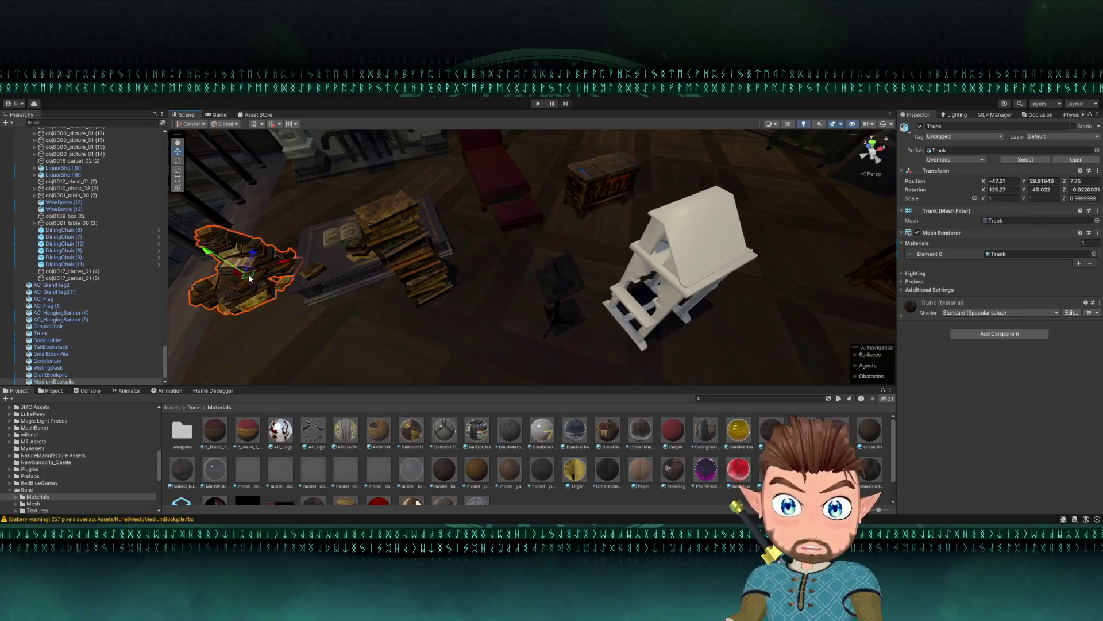
mouse_move(919, 308)
left_mouse_down()
mouse_move(850, 264)
mouse_move(661, 259)
left_mouse_up()
- Try the BookHolder's material on the desk, then return to the Rune asset folder
scroll(625, 247, "up", 3)
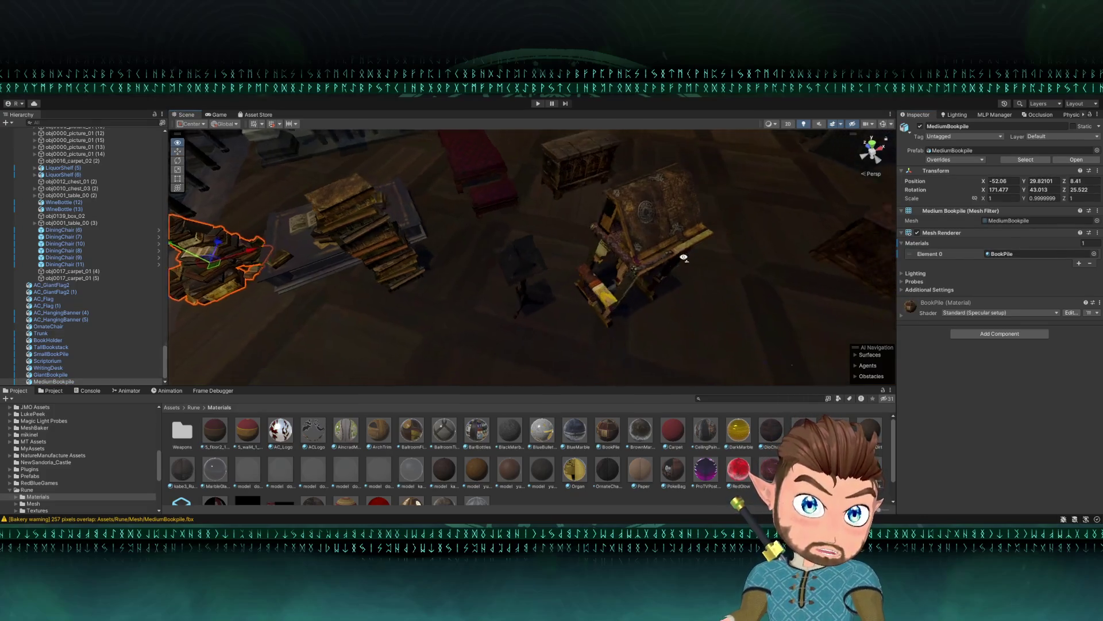
left_click(488, 253)
mouse_move(917, 311)
left_mouse_down()
mouse_move(748, 259)
mouse_move(621, 248)
mouse_move(628, 442)
left_mouse_up()
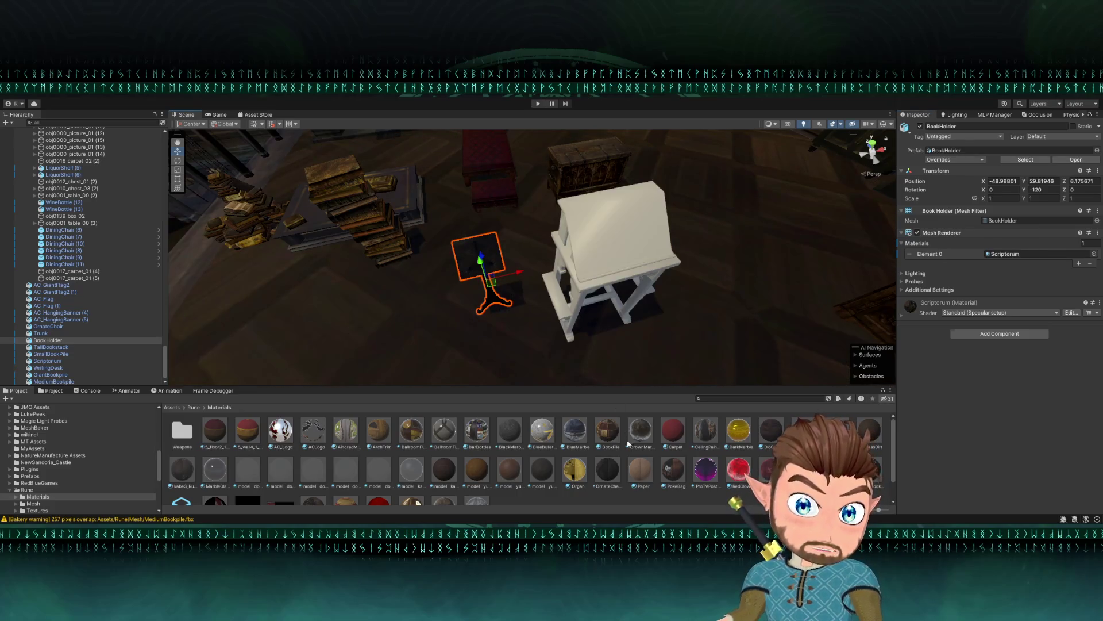
mouse_move(603, 328)
left_mouse_down()
mouse_move(450, 288)
mouse_move(622, 310)
left_mouse_up()
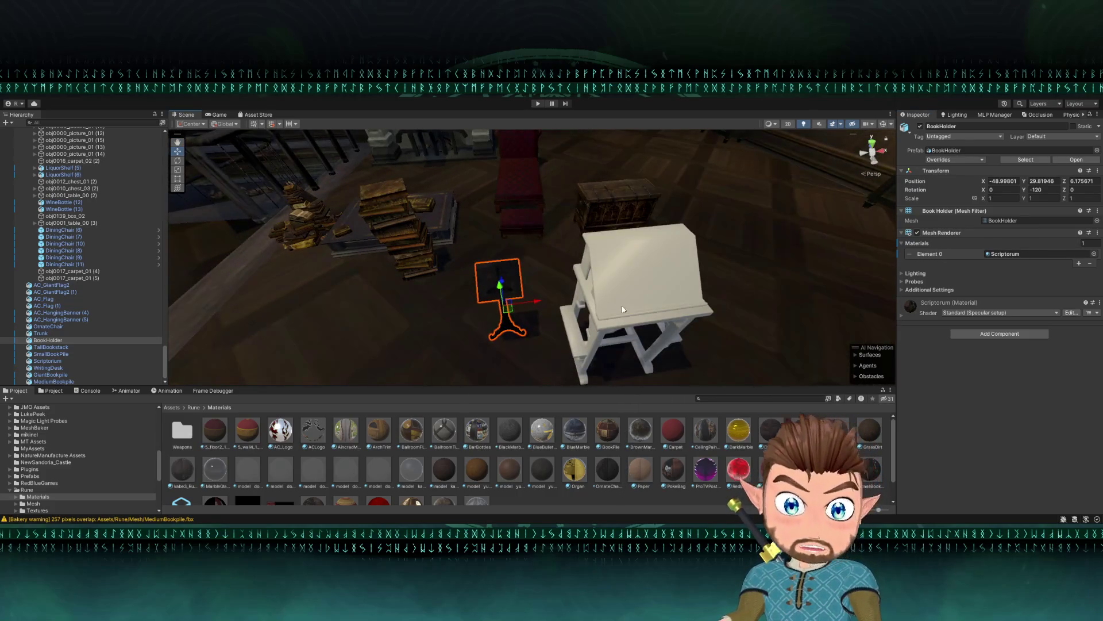
left_click(622, 310)
left_click(194, 407)
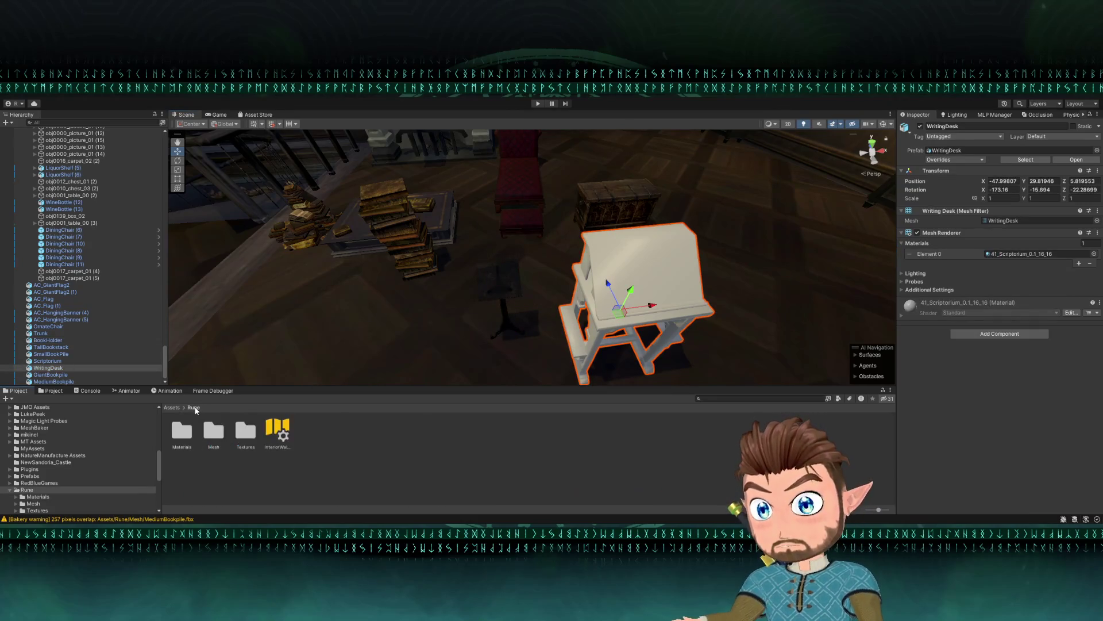
- Search the Textures folder for 'desk' images, then clear the search
left_click(247, 437)
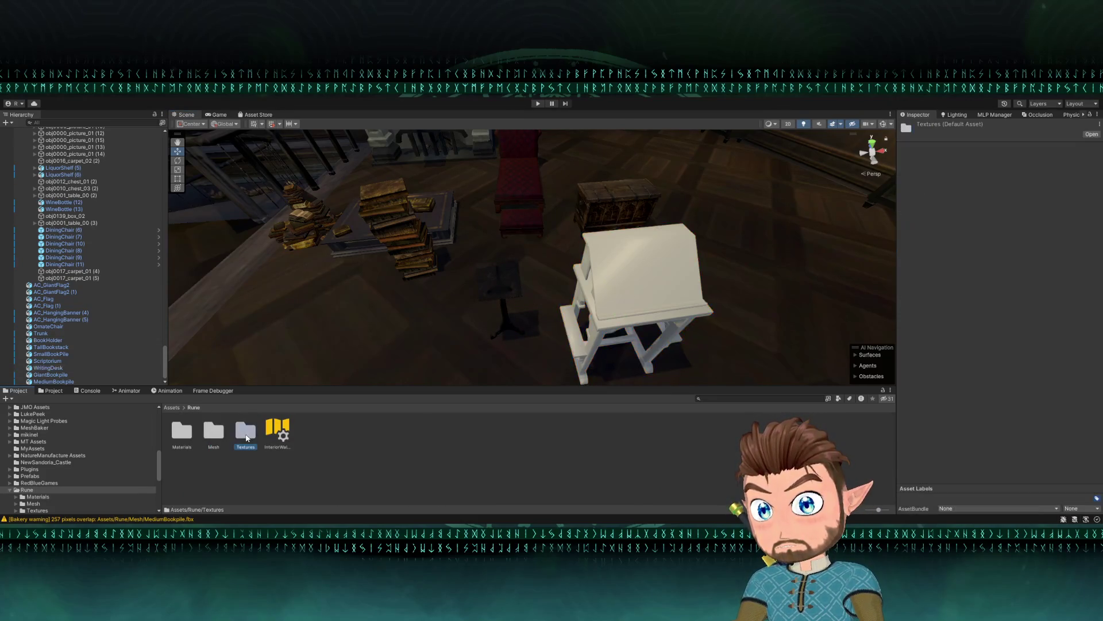
double_click(246, 431)
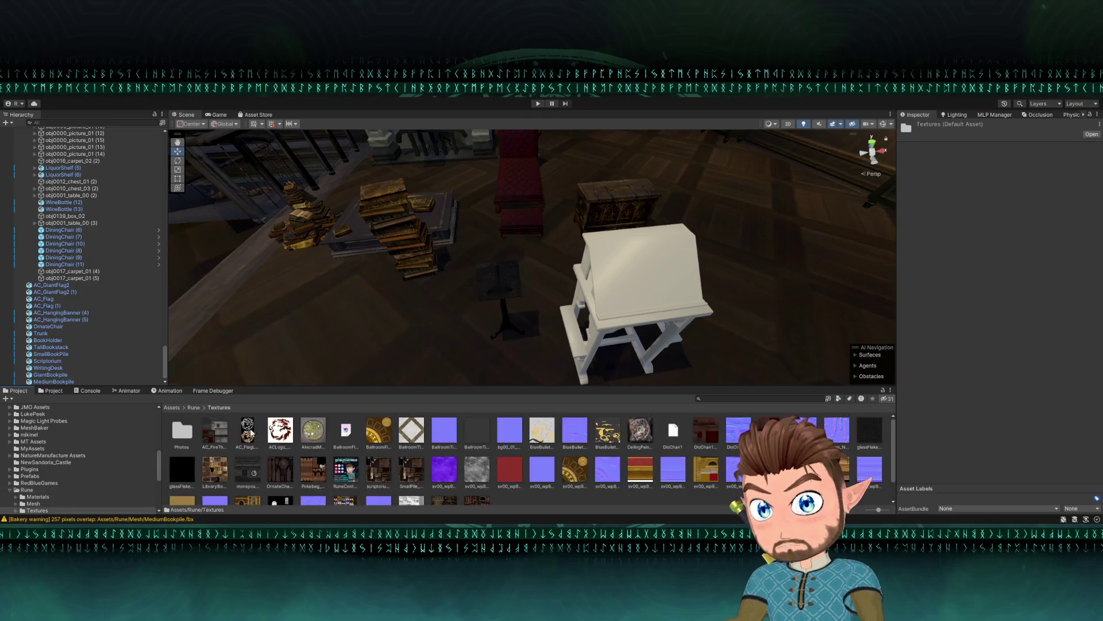
left_click(739, 397)
type("desk")
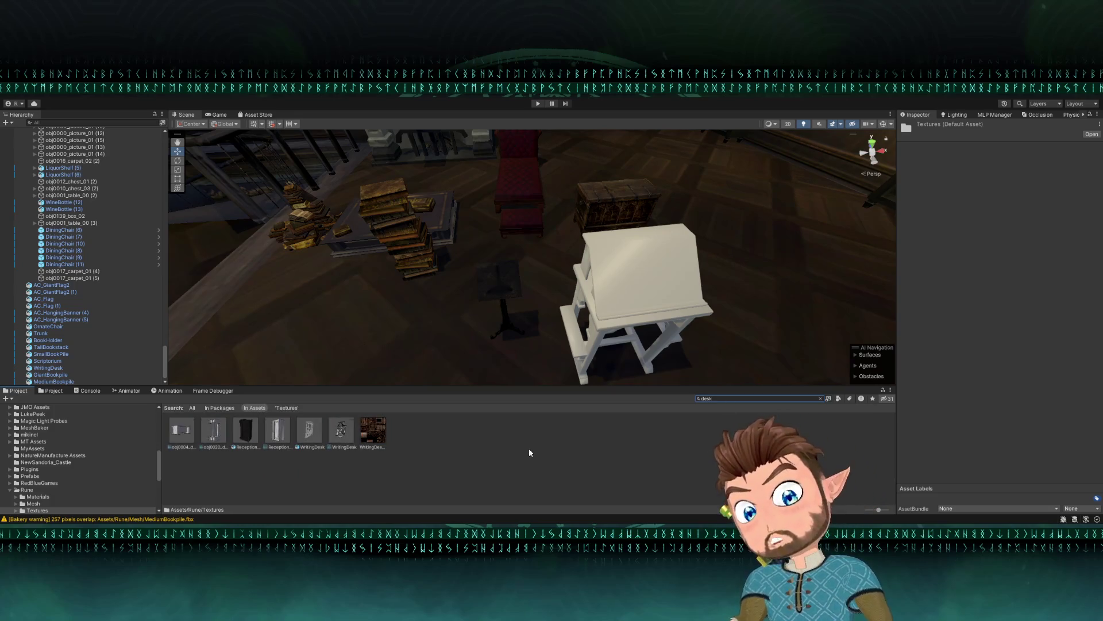
scroll(393, 370, "down", 1)
left_click(820, 398)
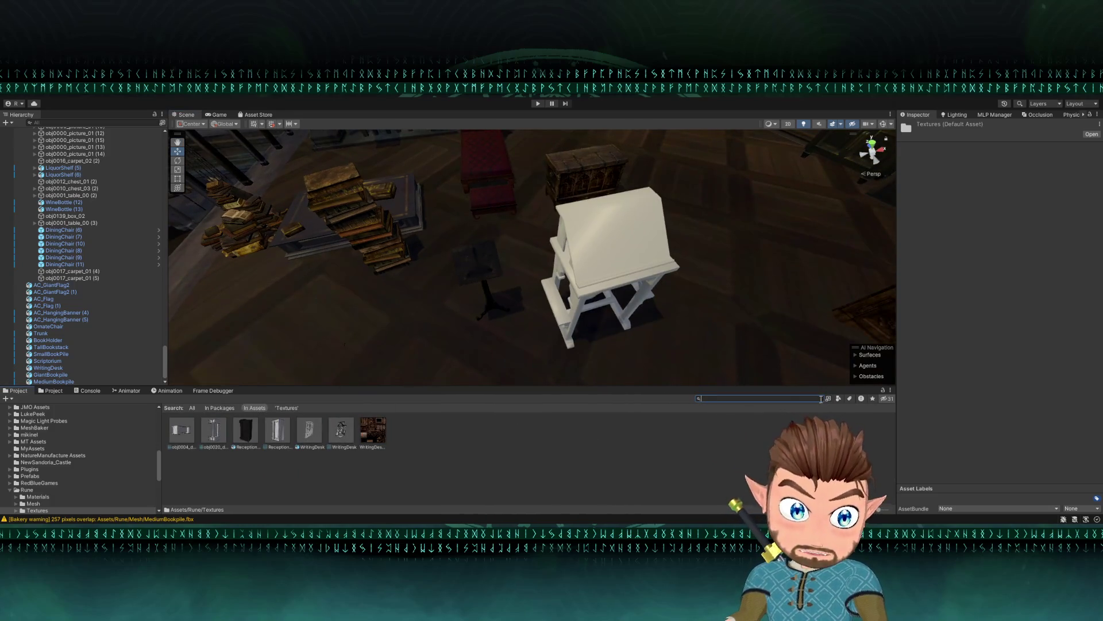
- Go back up to Rune and open its Materials folder
left_click(194, 408)
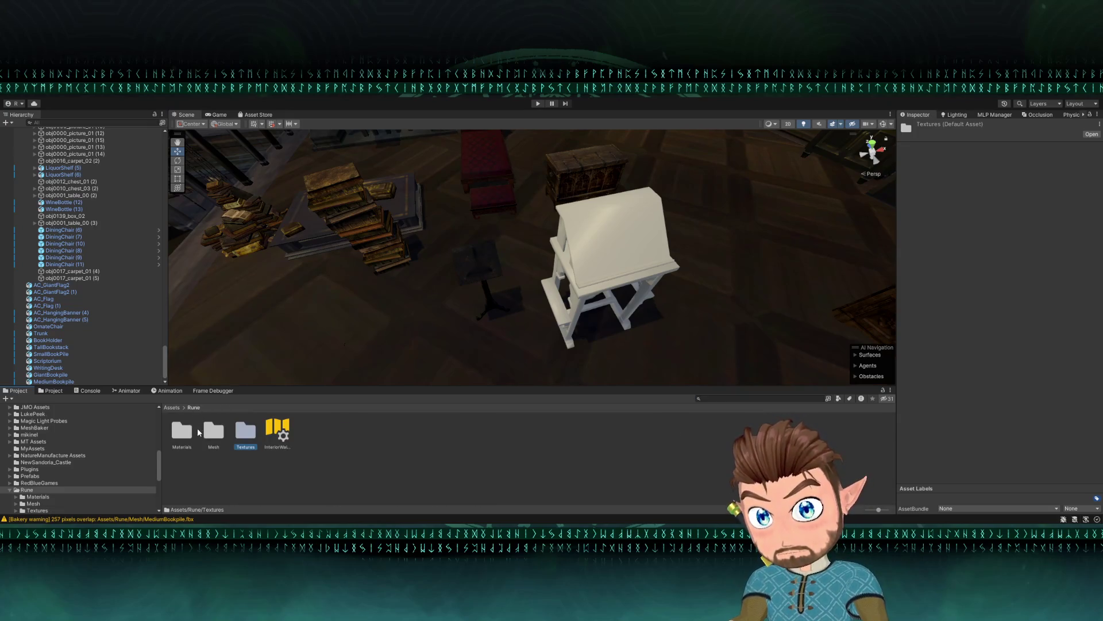
double_click(182, 433)
scroll(646, 488, "down", 1)
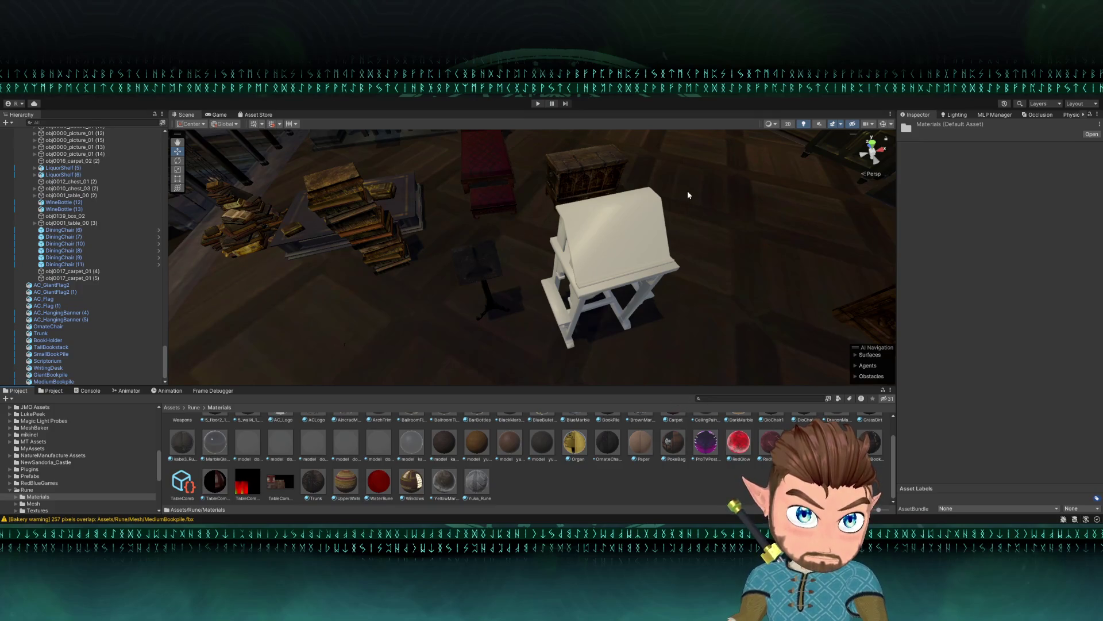
- Create a WritingDesk material with a wood texture as its albedo
key("ctrl+shift+m")
type("W")
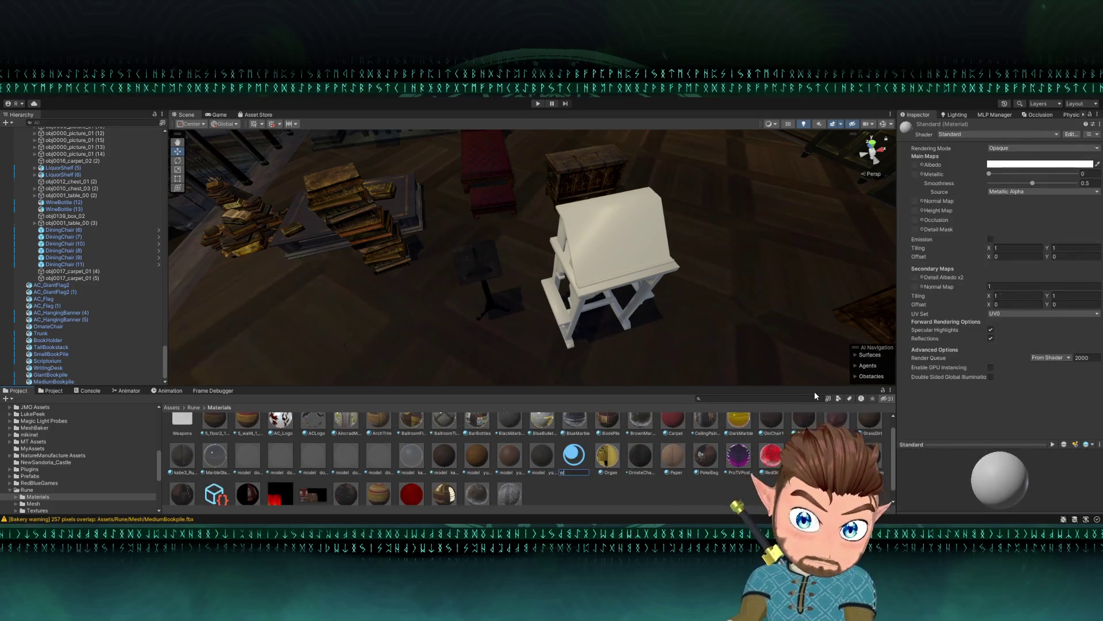
type("ritingDesk")
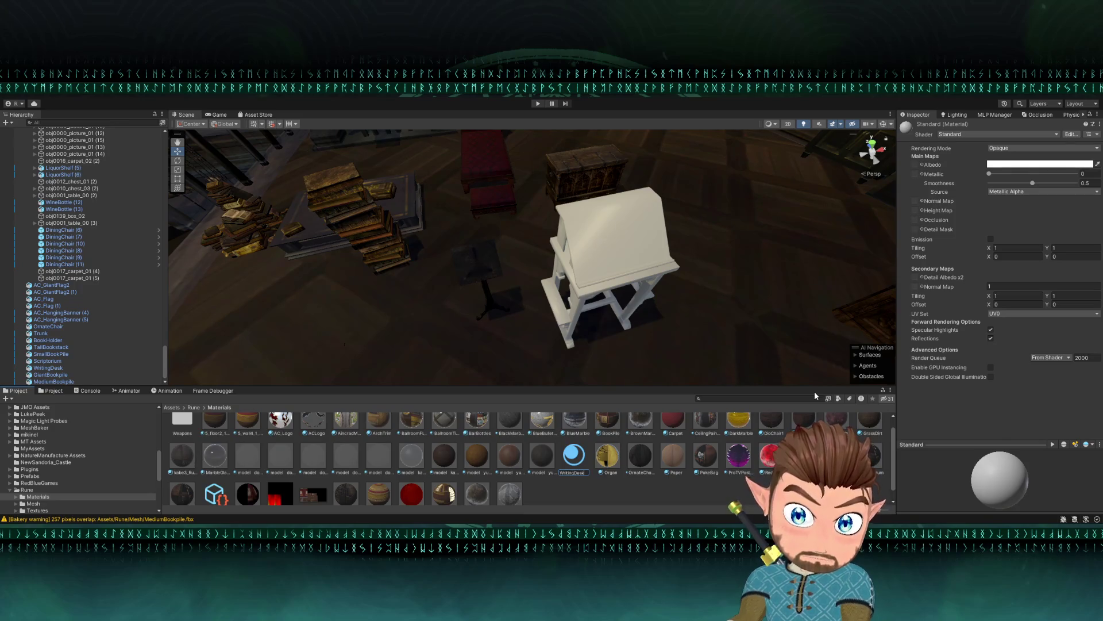
key("Return")
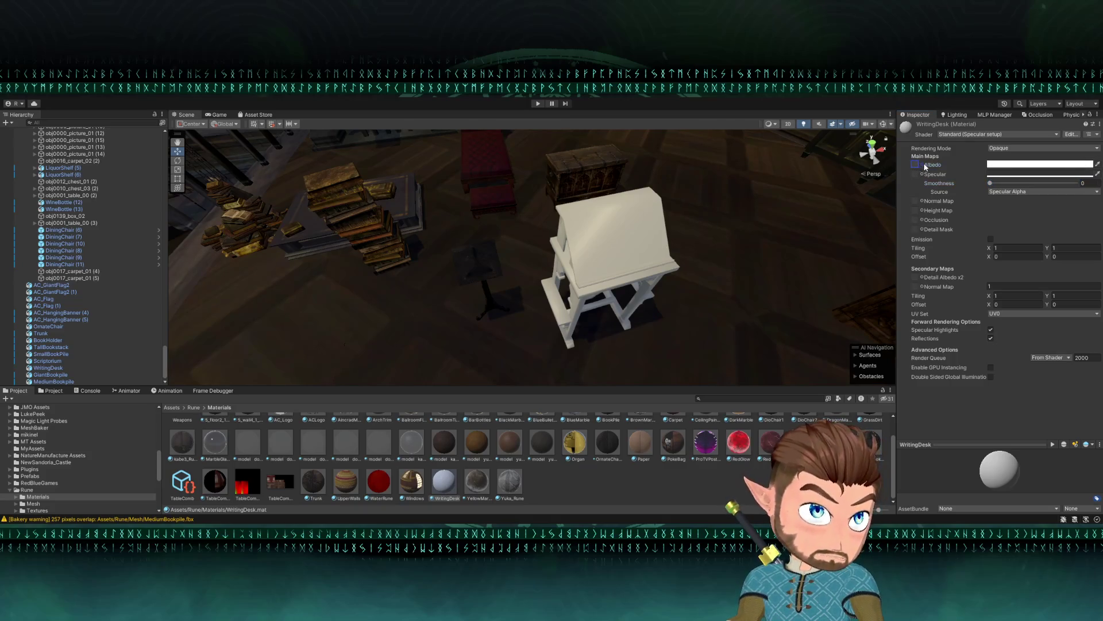
left_click_drag(929, 168, 930, 167)
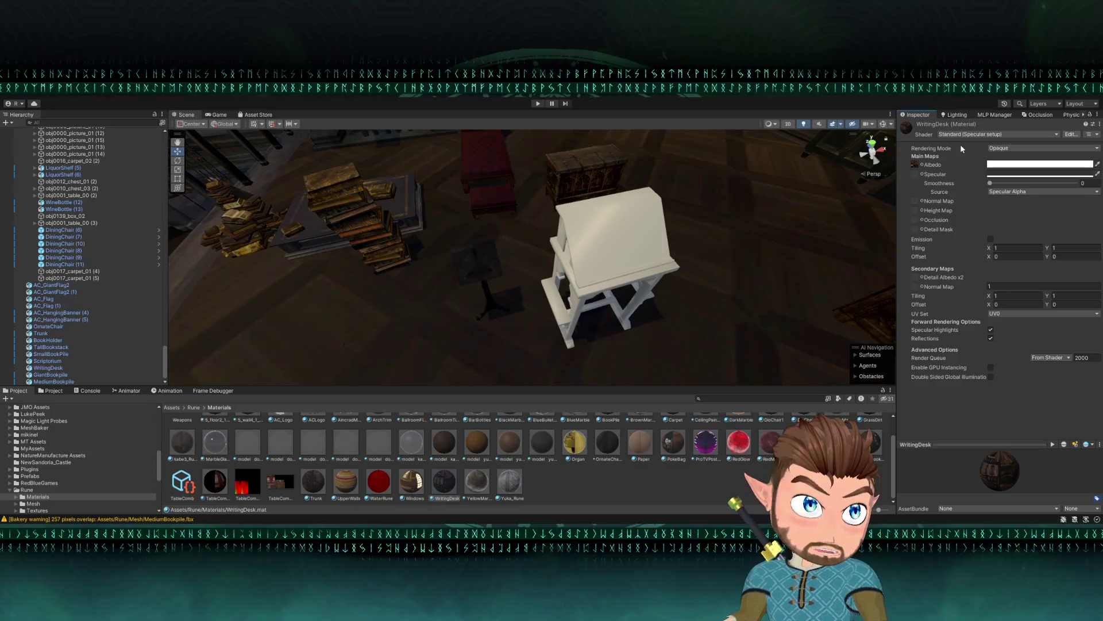
- Apply the WritingDesk material to the white writing desk
left_click_drag(759, 285, 844, 189)
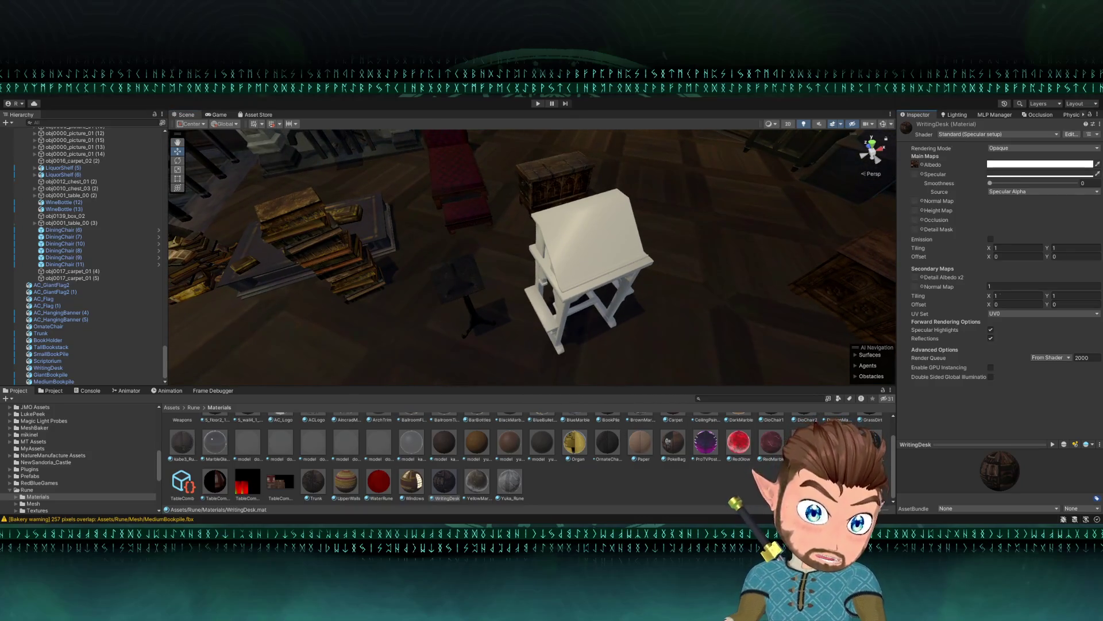
scroll(555, 458, "up", 2)
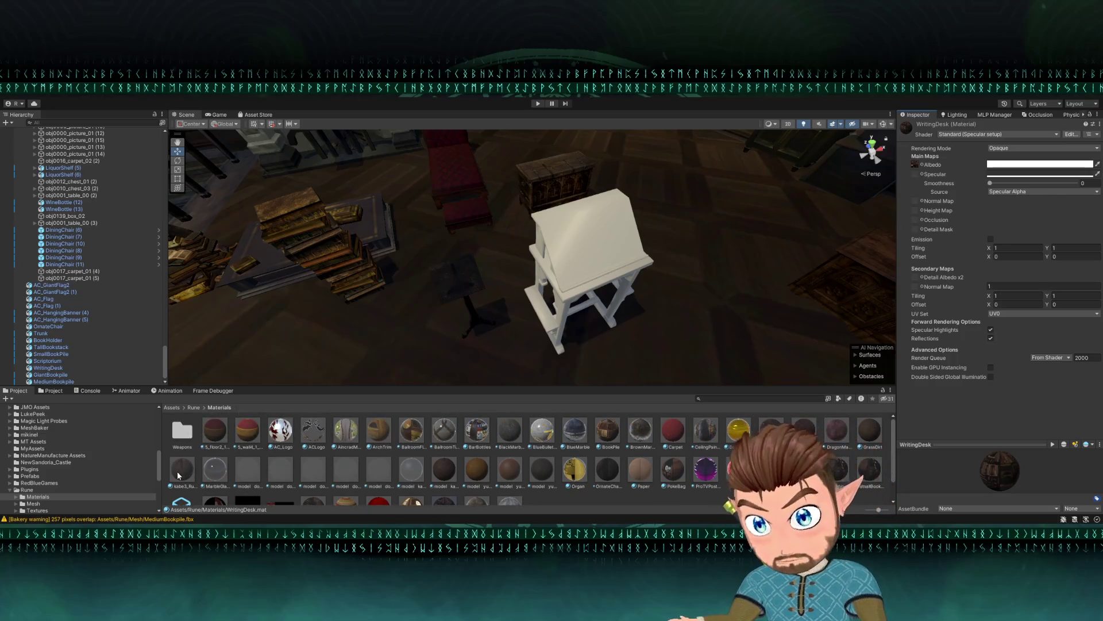
scroll(310, 457, "down", 2)
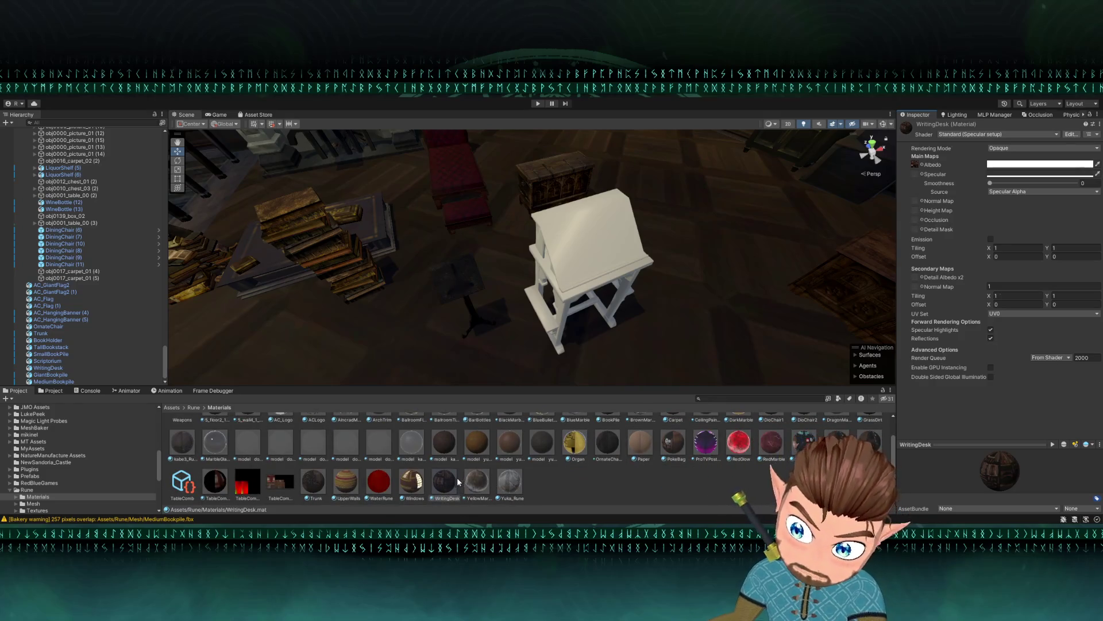
left_click_drag(458, 481, 621, 266)
mouse_move(786, 239)
left_mouse_down()
mouse_move(788, 178)
mouse_move(771, 191)
left_mouse_up()
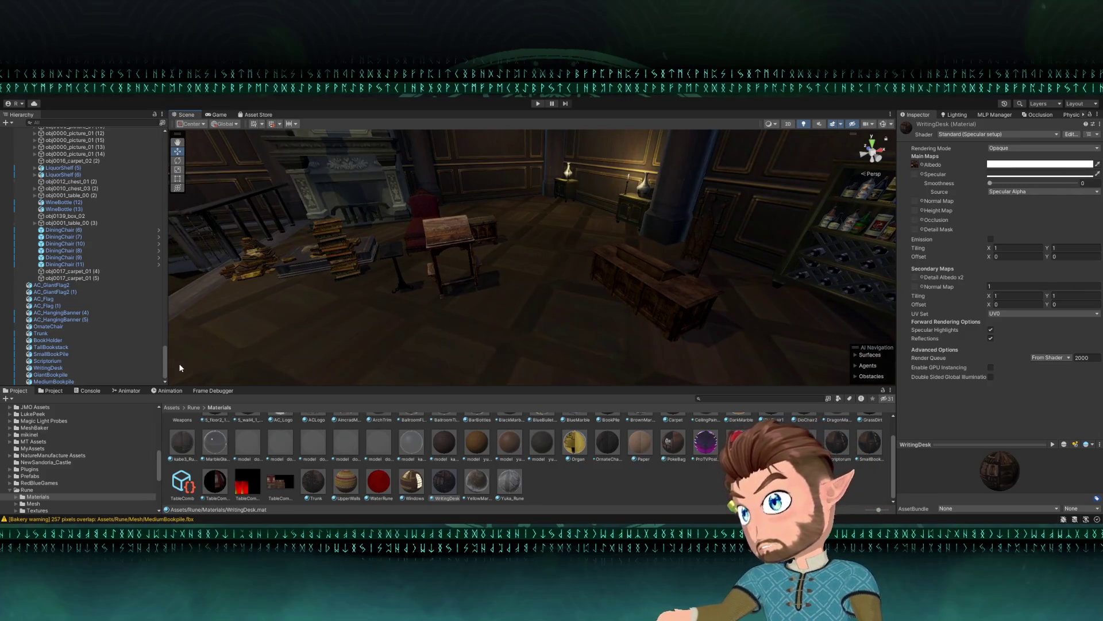
- Slide the liquor shelf between the two vase-topped chests
mouse_move(310, 298)
left_mouse_down()
mouse_move(299, 282)
mouse_move(385, 276)
mouse_move(307, 276)
left_mouse_up()
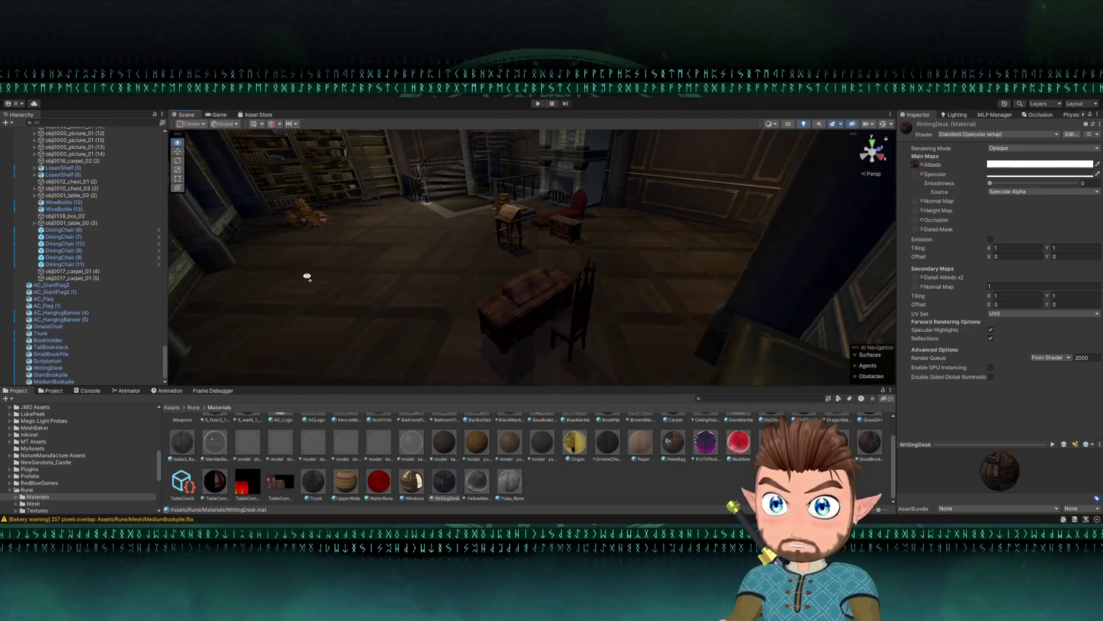
mouse_move(433, 271)
left_mouse_down()
mouse_move(569, 285)
mouse_move(744, 276)
mouse_move(640, 283)
mouse_move(615, 211)
mouse_move(365, 232)
left_mouse_up()
left_click(599, 198)
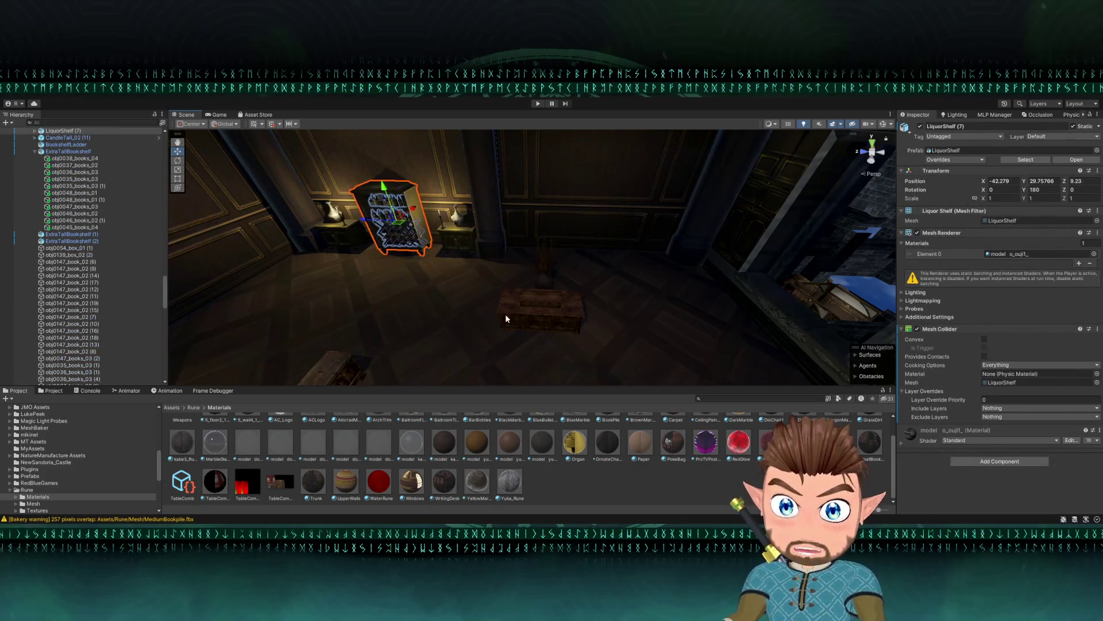
- Move the small table and chair together to a new spot
left_click(504, 315)
left_click(540, 275, "shift")
mouse_move(536, 315)
left_mouse_down()
mouse_move(578, 290)
mouse_move(583, 304)
left_mouse_up()
- Duplicate the vase-topped chest and move the copies along the back wall
left_click(455, 241)
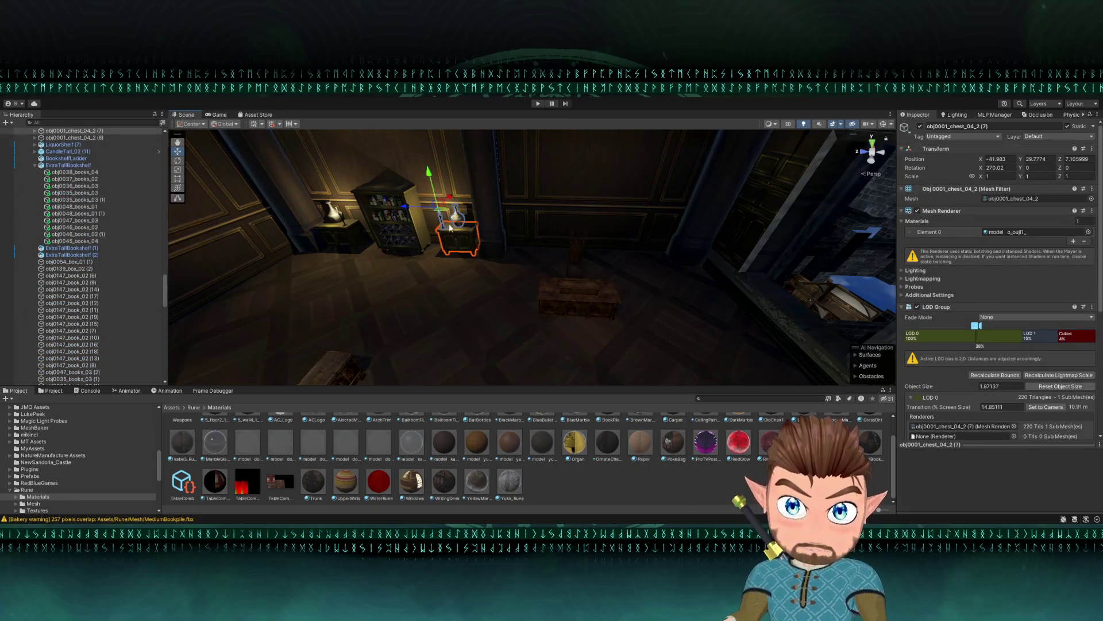
key("ctrl+d")
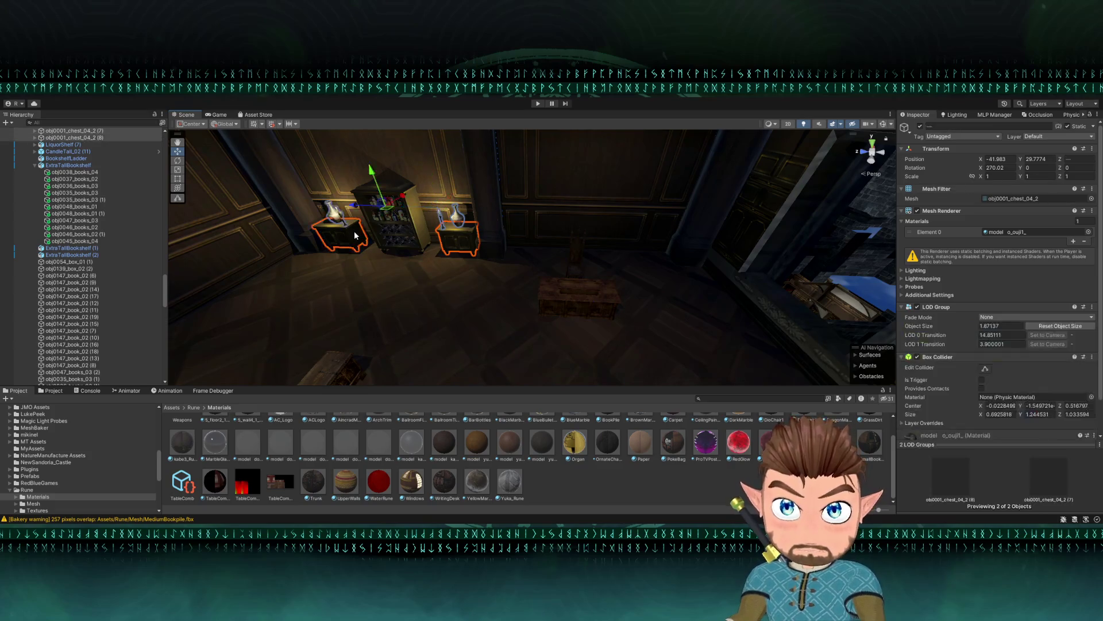
mouse_move(363, 209)
left_mouse_down()
mouse_move(518, 248)
mouse_move(376, 228)
mouse_move(569, 235)
left_mouse_up()
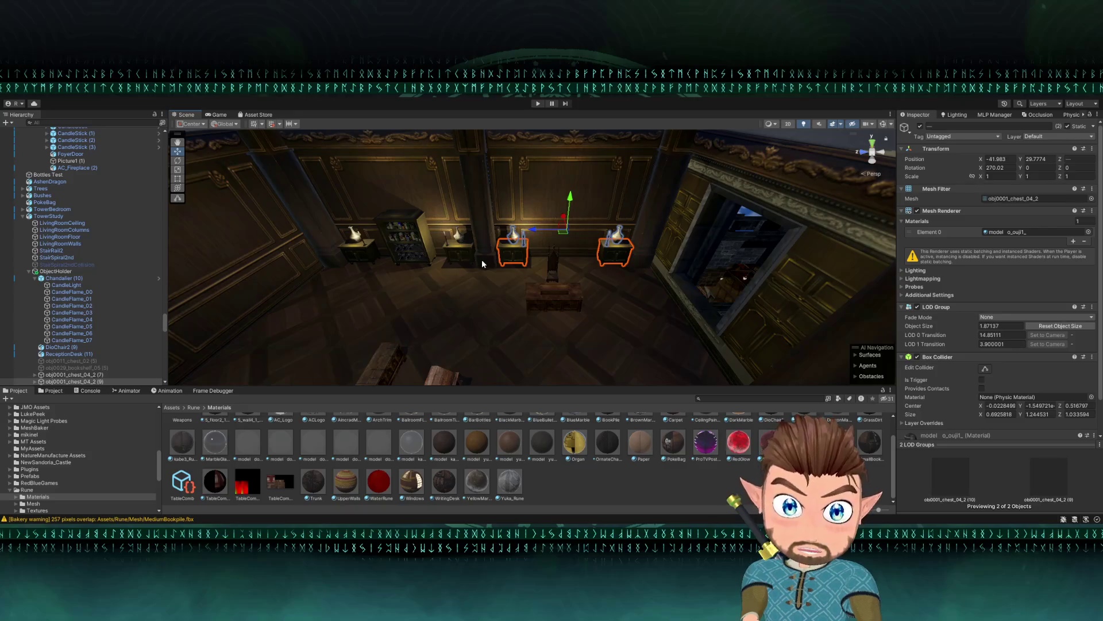
- Delete the two extra chests and duplicate the candlestick CandleStick_04
key("Delete")
mouse_move(488, 269)
left_mouse_down()
mouse_move(320, 237)
mouse_move(492, 293)
mouse_move(509, 318)
left_mouse_up()
left_click(484, 281)
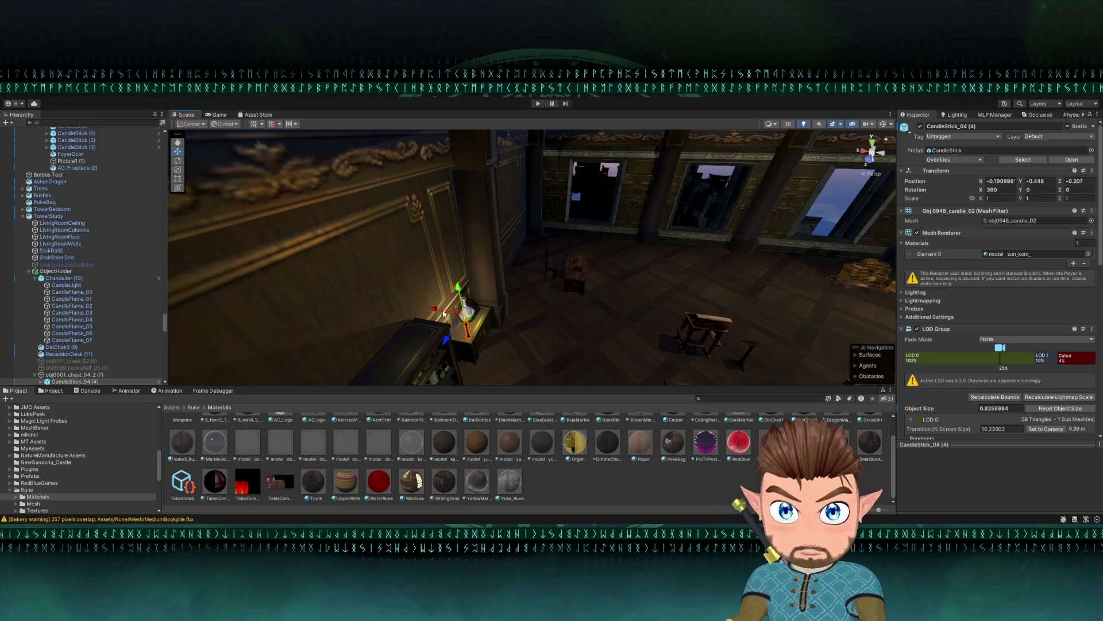
key("ctrl+d")
left_click_drag(465, 320, 535, 332)
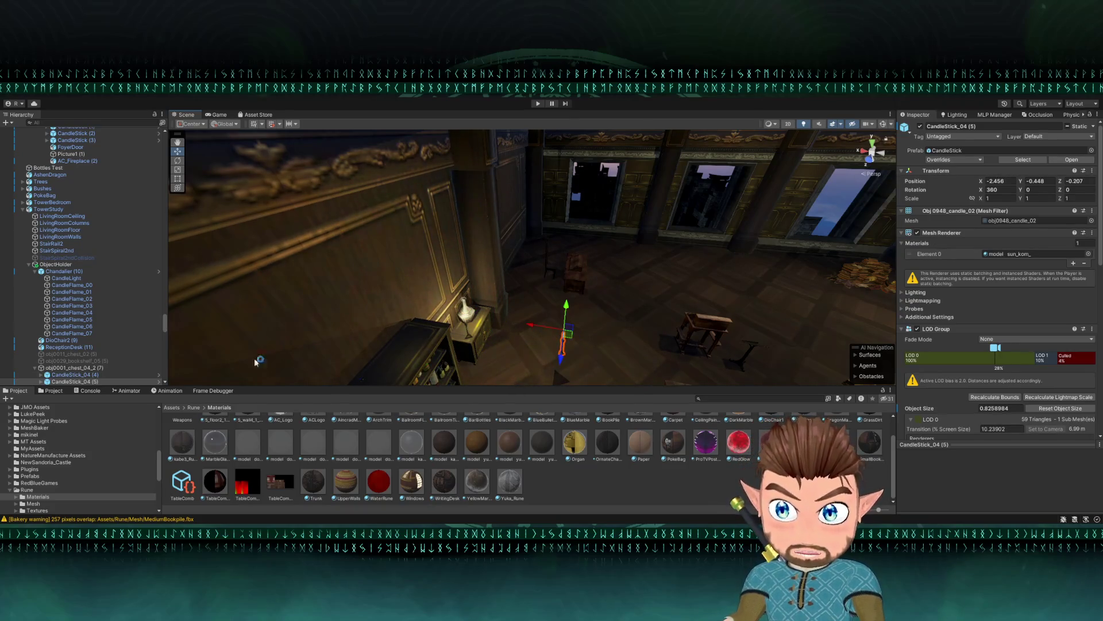
- Unparent the candlestick copy from the chest and place it on the ledge by the tall bookshelf
scroll(112, 368, "down", 2)
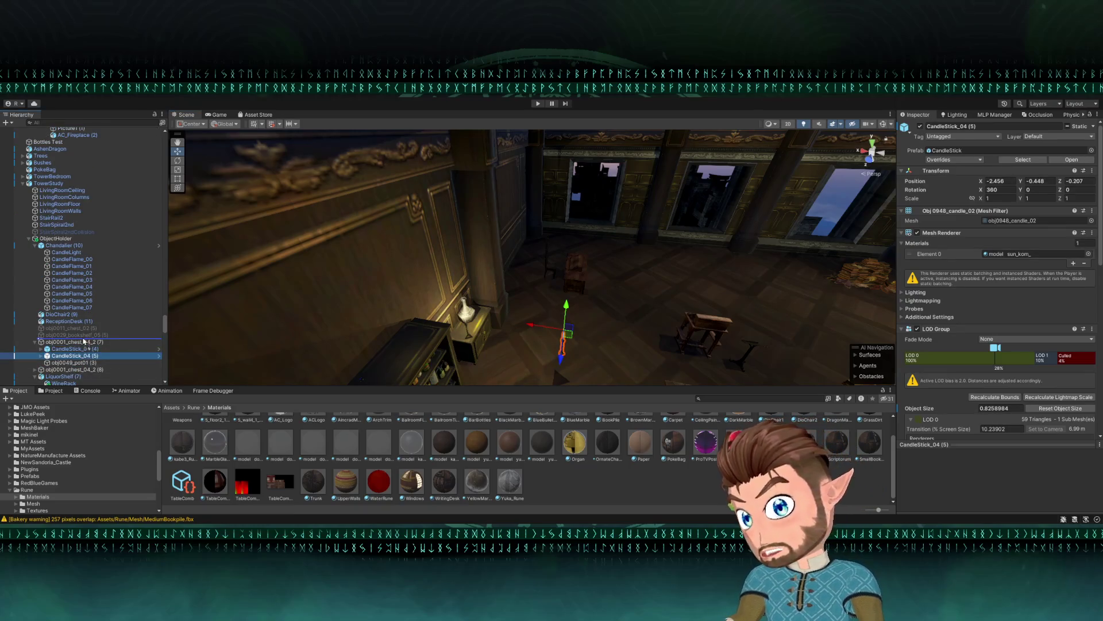
left_click_drag(83, 340, 132, 338)
mouse_move(577, 340)
left_mouse_down()
mouse_move(862, 228)
mouse_move(572, 295)
left_mouse_up()
mouse_move(644, 292)
left_mouse_down()
mouse_move(517, 276)
mouse_move(506, 285)
mouse_move(553, 289)
mouse_move(571, 330)
mouse_move(605, 293)
mouse_move(697, 283)
mouse_move(715, 264)
mouse_move(531, 312)
mouse_move(517, 159)
mouse_move(505, 300)
mouse_move(456, 375)
left_mouse_up()
mouse_move(502, 333)
left_mouse_down()
mouse_move(533, 133)
mouse_move(342, 195)
left_mouse_up()
mouse_move(322, 274)
left_mouse_down()
mouse_move(550, 243)
mouse_move(533, 221)
mouse_move(525, 229)
mouse_move(603, 280)
mouse_move(653, 270)
mouse_move(678, 216)
mouse_move(585, 269)
mouse_move(535, 267)
left_mouse_up()
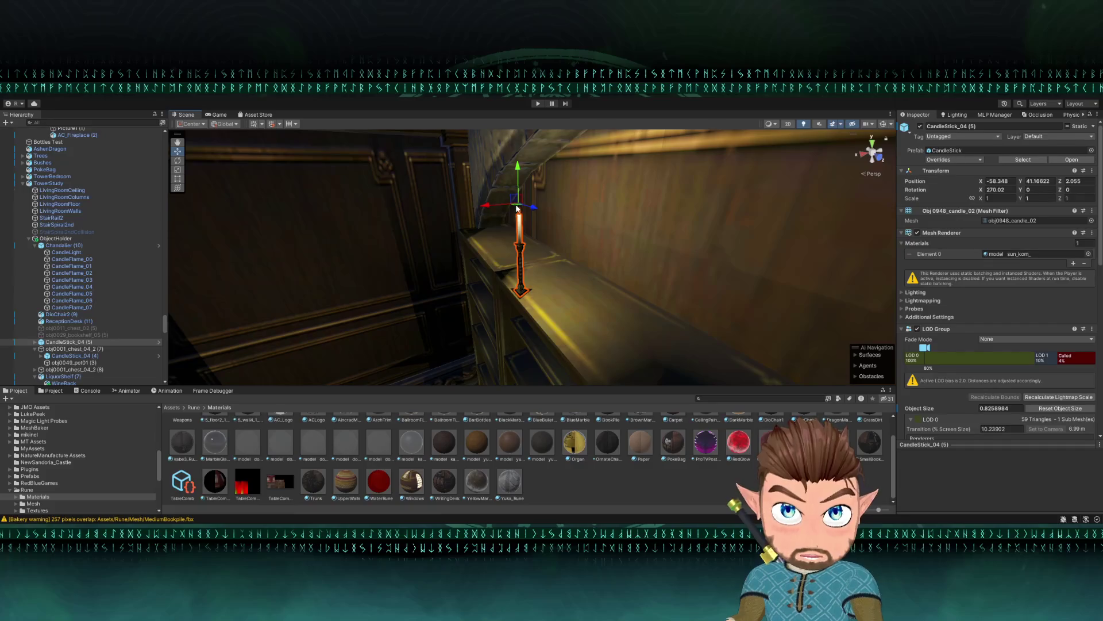
mouse_move(513, 204)
left_mouse_down()
mouse_move(642, 211)
mouse_move(654, 117)
left_mouse_up()
key("f")
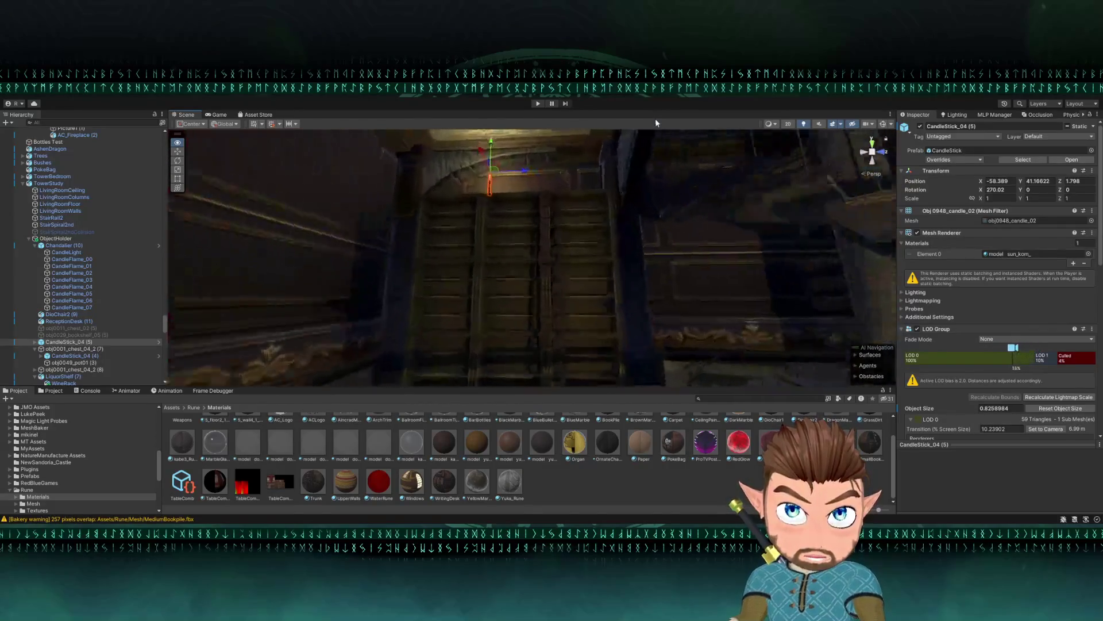
- Duplicate the candlestick again and scale both candlesticks slightly smaller
key("ctrl+d")
mouse_move(397, 276)
left_mouse_down()
mouse_move(713, 323)
mouse_move(662, 328)
mouse_move(602, 305)
mouse_move(569, 251)
mouse_move(673, 271)
left_mouse_up()
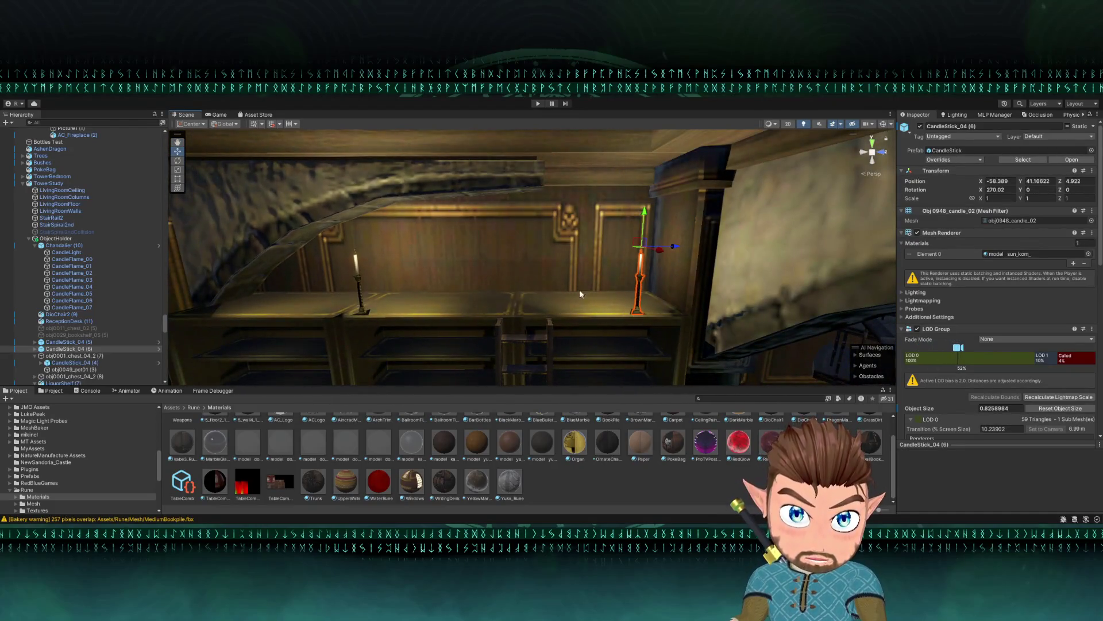
left_click(360, 289, "shift")
key("r")
left_click_drag(494, 257, 508, 250)
key("w")
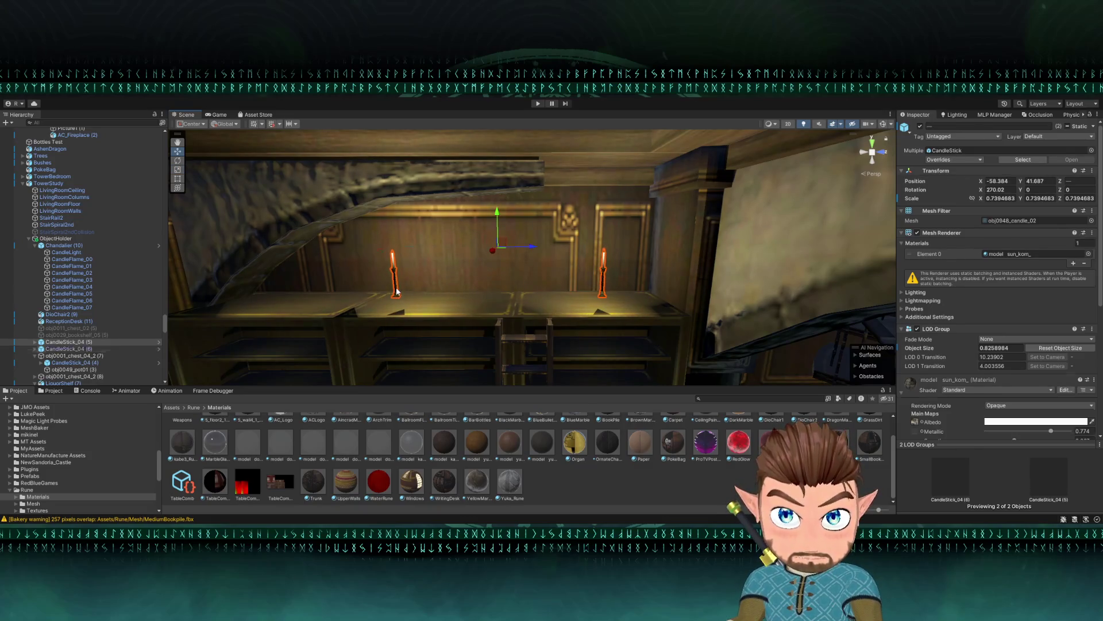
- Position the left and right candlesticks along the ledge
left_click(396, 291)
mouse_move(397, 293)
left_mouse_down()
mouse_move(347, 315)
mouse_move(396, 242)
mouse_move(505, 235)
mouse_move(613, 305)
mouse_move(605, 322)
left_mouse_up()
left_click(630, 242)
mouse_move(280, 327)
left_mouse_down()
mouse_move(252, 267)
mouse_move(671, 266)
mouse_move(628, 158)
mouse_move(627, 210)
mouse_move(597, 246)
mouse_move(488, 244)
mouse_move(537, 187)
mouse_move(521, 286)
left_mouse_up()
scroll(521, 286, "down", 1)
left_click(497, 265)
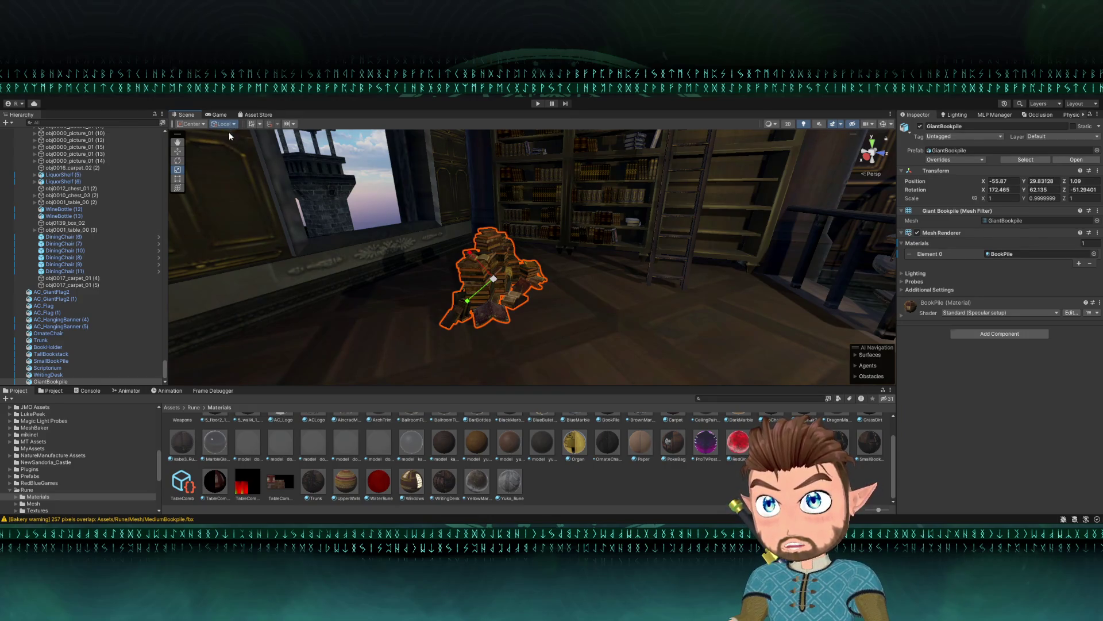
- Scale the giant book pile to 1.5, rotate it, and move it in front of the spiral staircase
left_click_drag(494, 280, 516, 275)
scroll(516, 275, "up", 5)
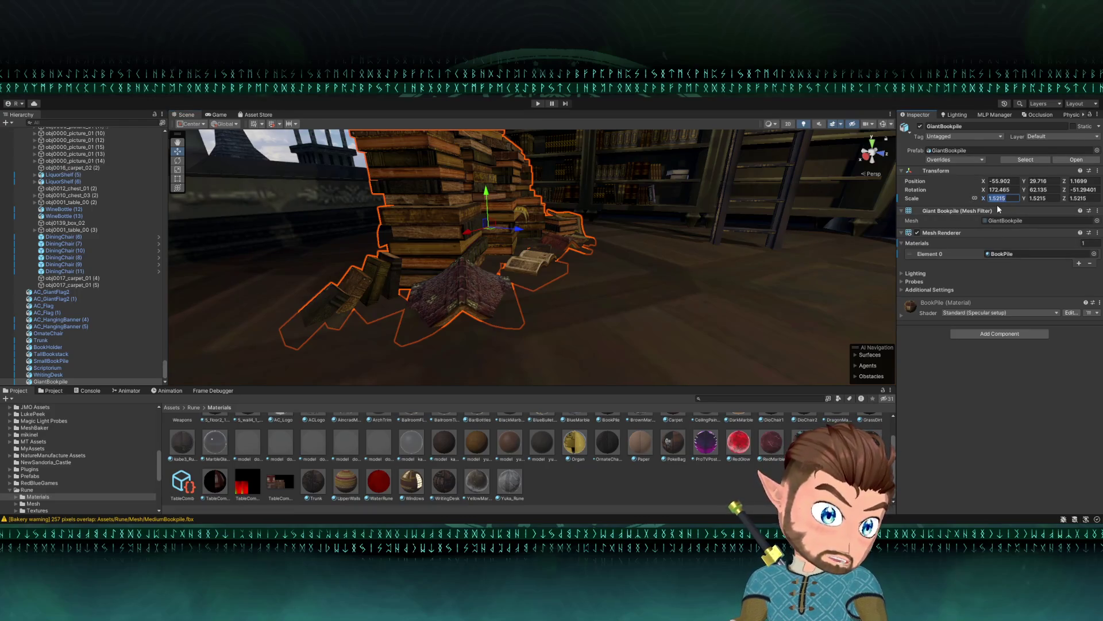
type("1.5")
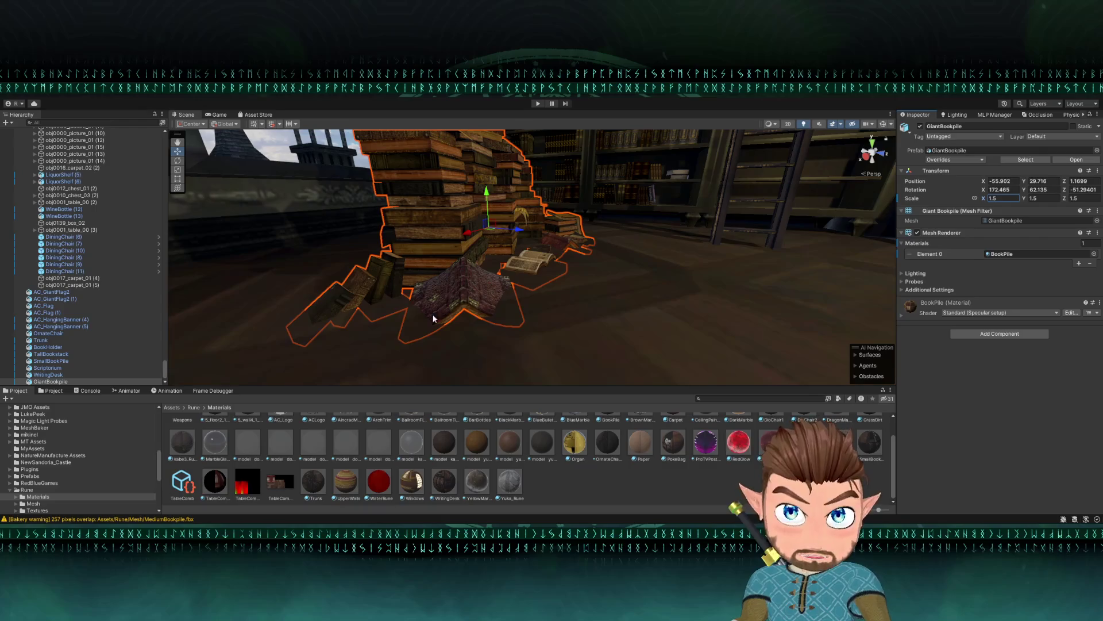
mouse_move(483, 204)
left_mouse_down()
mouse_move(496, 189)
mouse_move(497, 297)
mouse_move(379, 274)
mouse_move(302, 311)
mouse_move(215, 167)
mouse_move(543, 212)
left_mouse_up()
key("e")
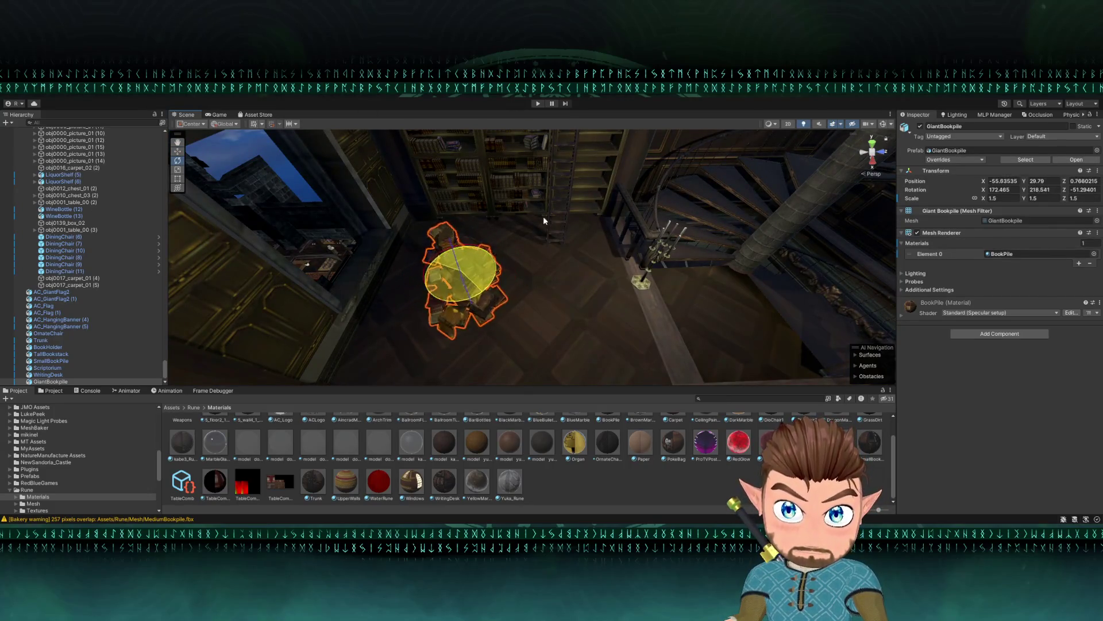
key("w")
mouse_move(469, 280)
left_mouse_down()
mouse_move(606, 287)
mouse_move(609, 311)
mouse_move(821, 315)
mouse_move(500, 298)
mouse_move(612, 296)
mouse_move(517, 283)
mouse_move(566, 259)
mouse_move(419, 315)
mouse_move(446, 281)
mouse_move(469, 267)
mouse_move(478, 277)
mouse_move(419, 239)
mouse_move(492, 276)
mouse_move(621, 264)
mouse_move(580, 288)
mouse_move(547, 244)
left_mouse_up()
left_click(439, 257)
- Set the tall book stack's scale to 1.2
left_click(546, 244)
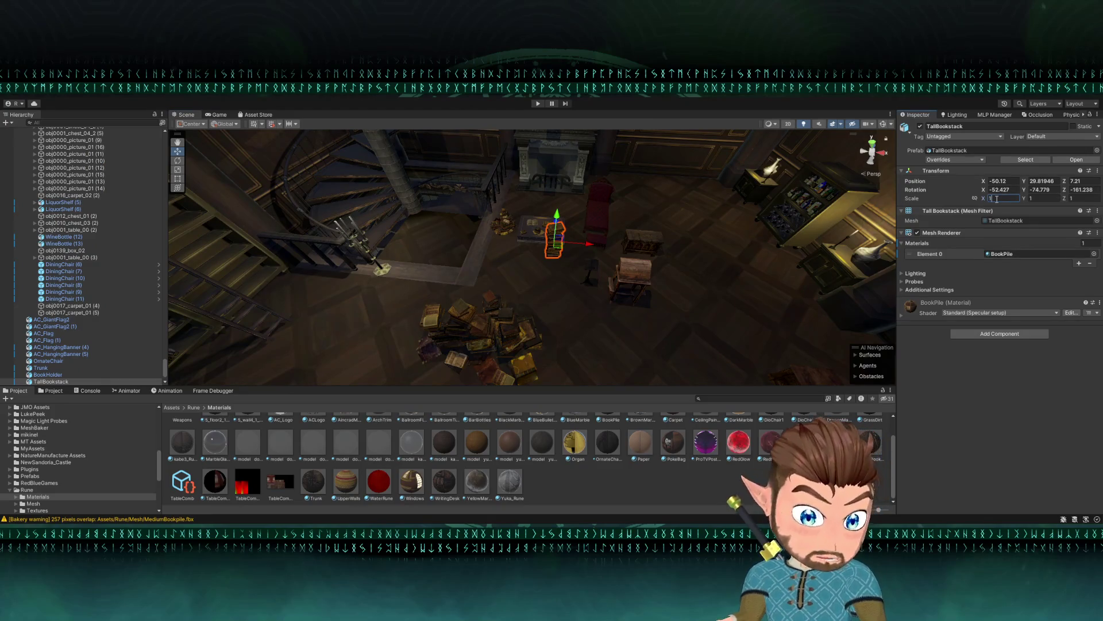
key("BackSpace")
key("BackSpace")
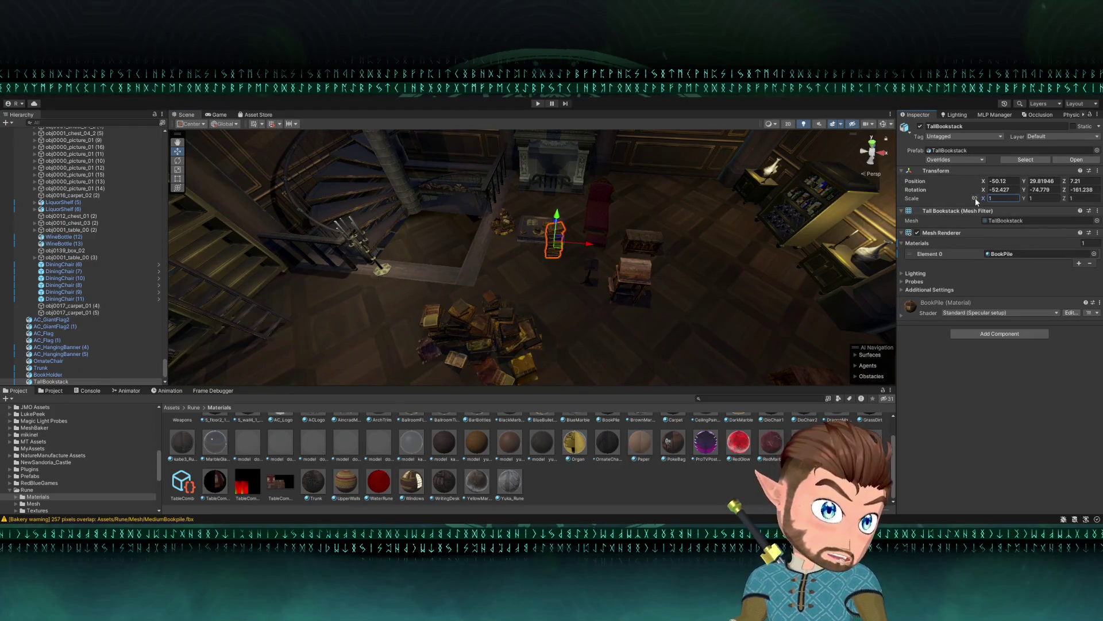
type(".5")
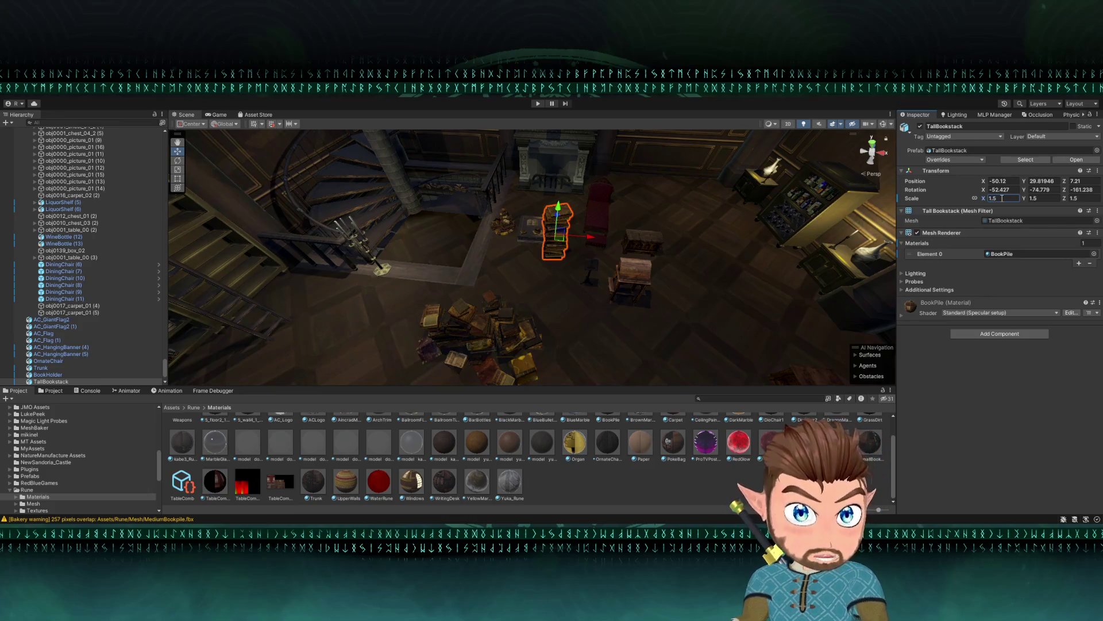
mouse_move(415, 255)
left_mouse_down()
mouse_move(547, 182)
mouse_move(833, 195)
left_mouse_up()
left_click_drag(985, 197, 982, 204)
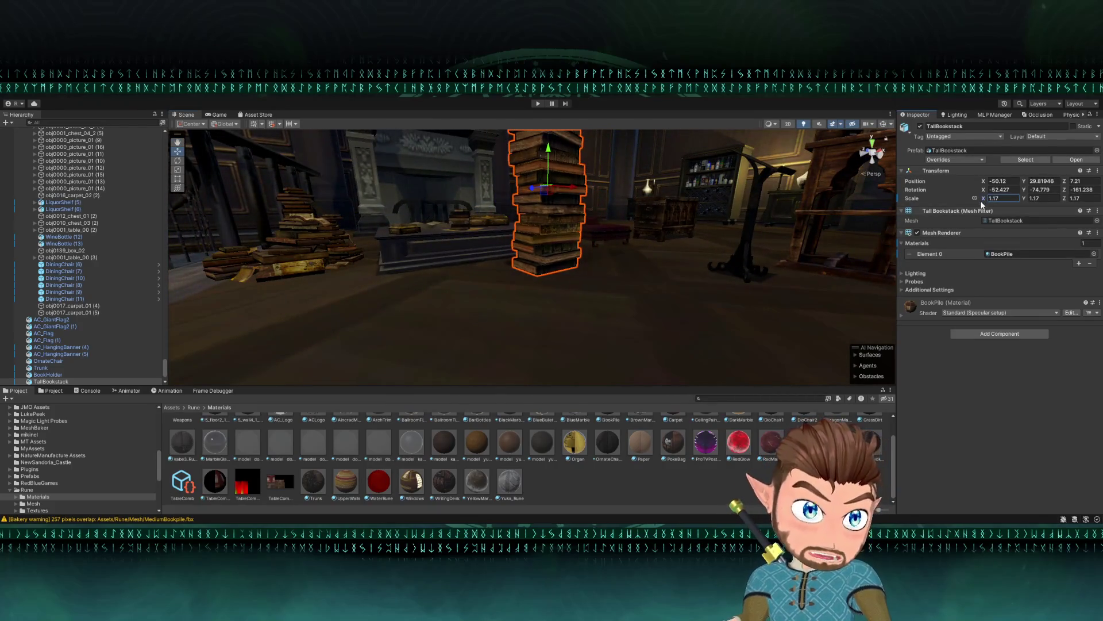
type("1.2")
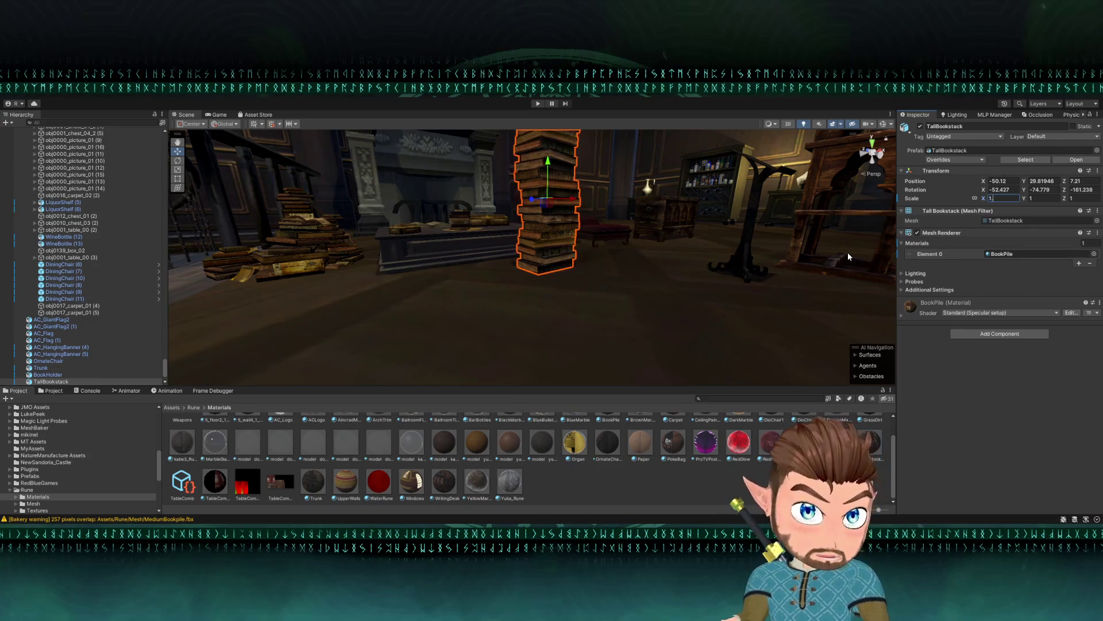
- Move and rotate the tall book stack to a new spot on the floor
left_click_drag(847, 253, 692, 271)
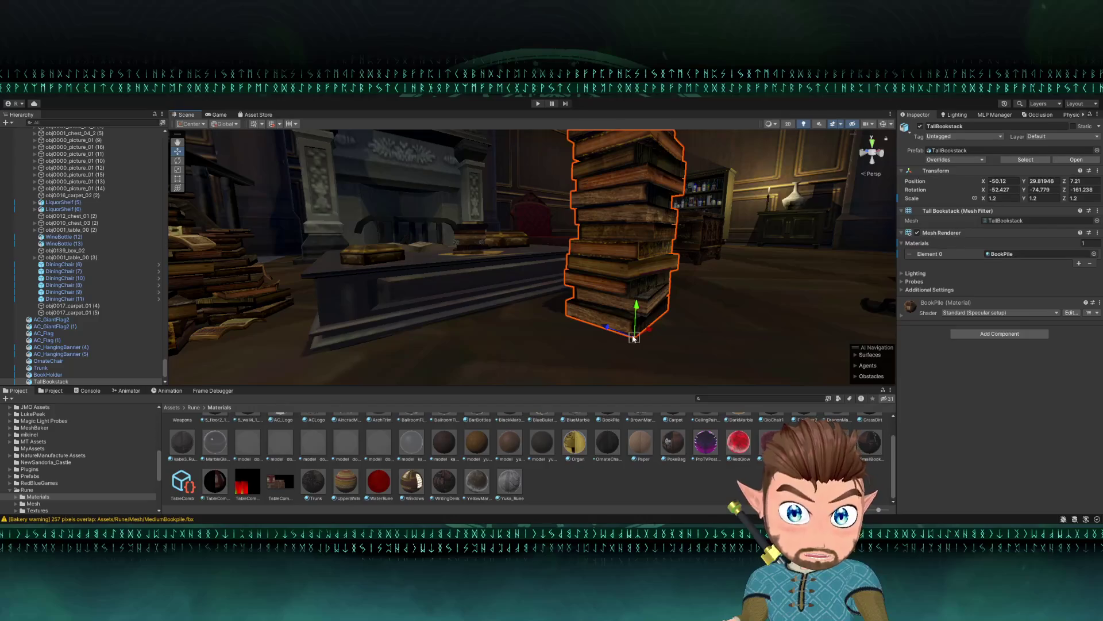
left_click_drag(642, 315, 645, 310)
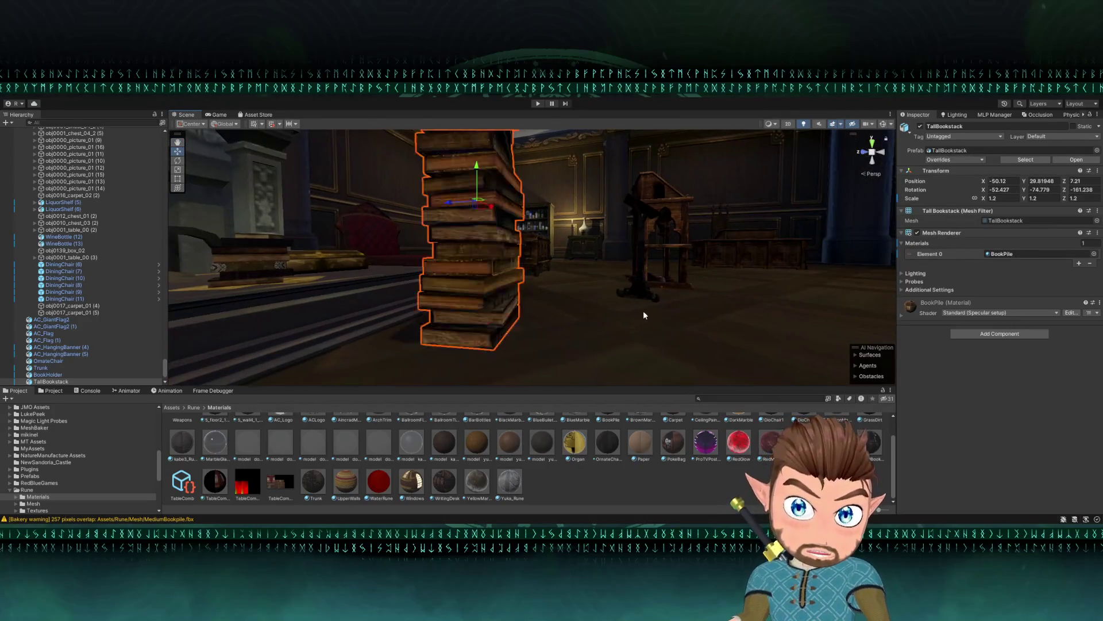
scroll(508, 284, "down", 5)
mouse_move(508, 284)
left_mouse_down()
mouse_move(546, 326)
mouse_move(477, 307)
left_mouse_up()
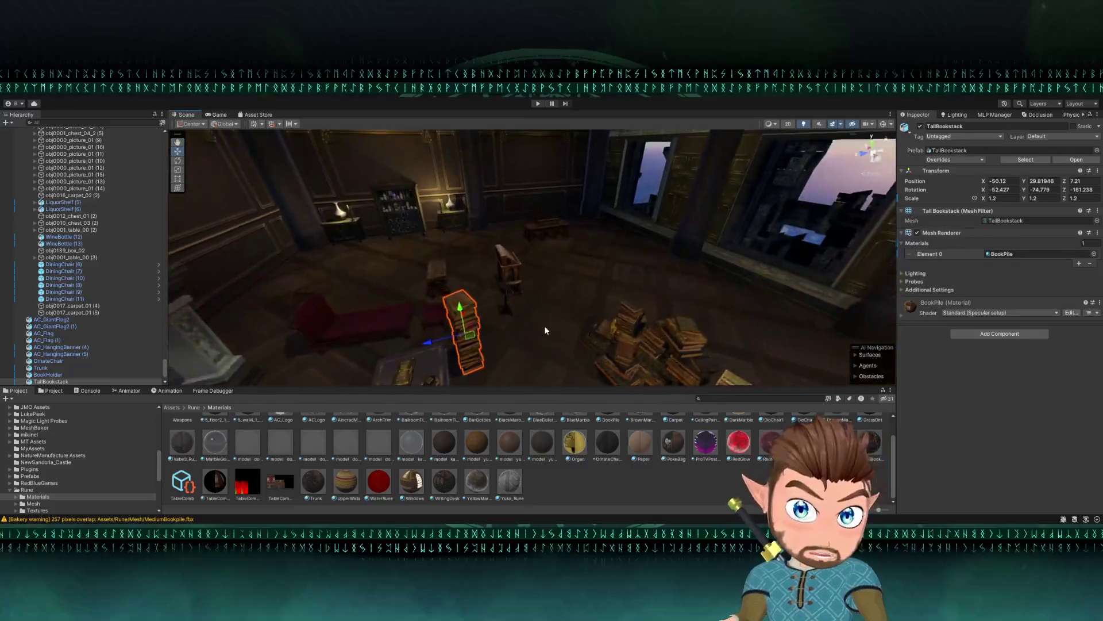
mouse_move(464, 262)
left_mouse_down()
mouse_move(618, 193)
mouse_move(514, 167)
mouse_move(515, 146)
mouse_move(448, 320)
mouse_move(387, 325)
mouse_move(406, 327)
left_mouse_up()
key("e")
key("w")
mouse_move(443, 292)
left_mouse_down()
mouse_move(406, 266)
mouse_move(418, 266)
mouse_move(367, 271)
mouse_move(366, 252)
mouse_move(460, 227)
mouse_move(549, 261)
mouse_move(485, 264)
left_mouse_up()
- Set the CandleStick_04 (5) candlestick upright on the chest
left_click(460, 228)
left_click(383, 257)
mouse_move(404, 245)
left_mouse_down()
mouse_move(605, 239)
mouse_move(619, 249)
mouse_move(613, 265)
mouse_move(505, 172)
mouse_move(500, 293)
left_mouse_up()
mouse_move(462, 178)
left_mouse_down()
mouse_move(487, 181)
mouse_move(509, 107)
mouse_move(490, 118)
mouse_move(492, 142)
mouse_move(518, 232)
mouse_move(431, 178)
mouse_move(445, 185)
left_mouse_up()
- Enlarge the scriptorium desk to scale 1.5
left_click(443, 220)
key("f")
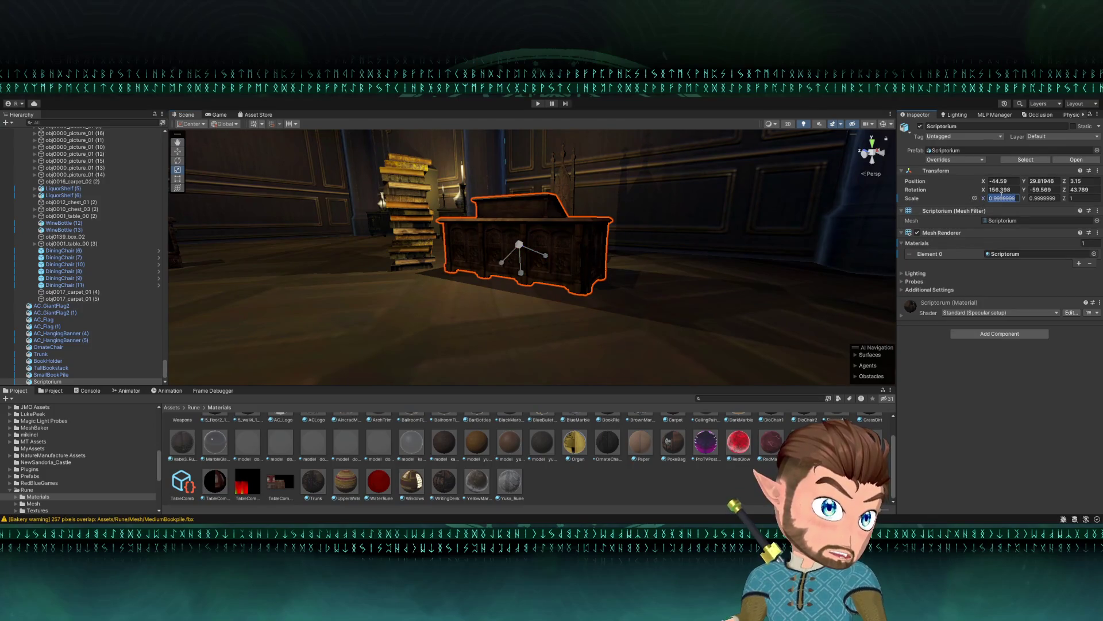
type(".5")
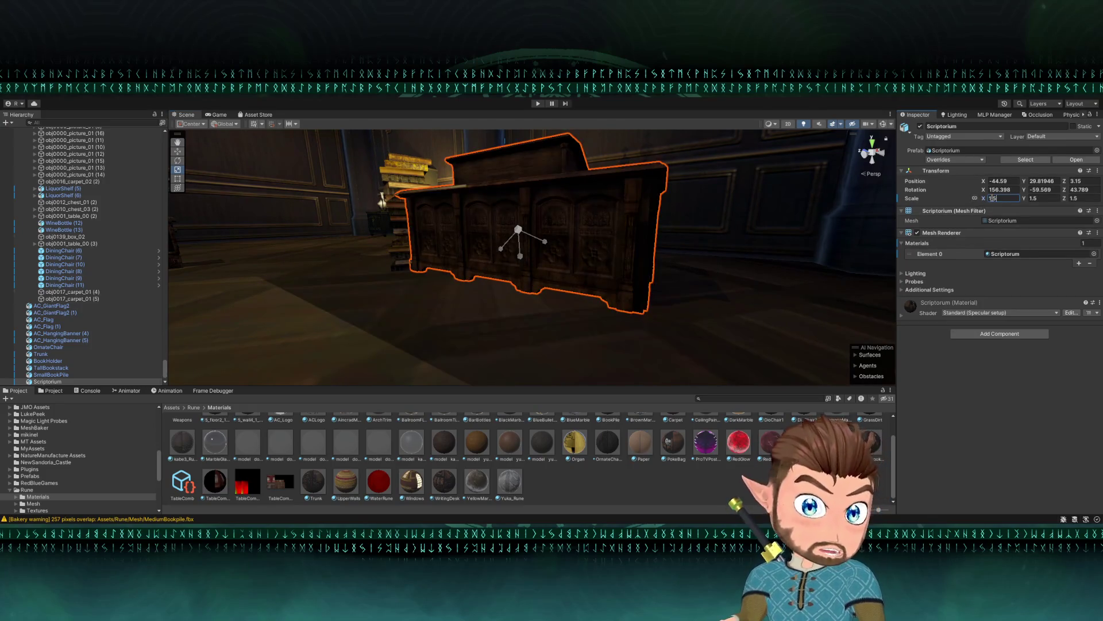
left_click_drag(678, 236, 470, 299)
- Set the ornate chair's scale to 1.2
left_click(479, 294)
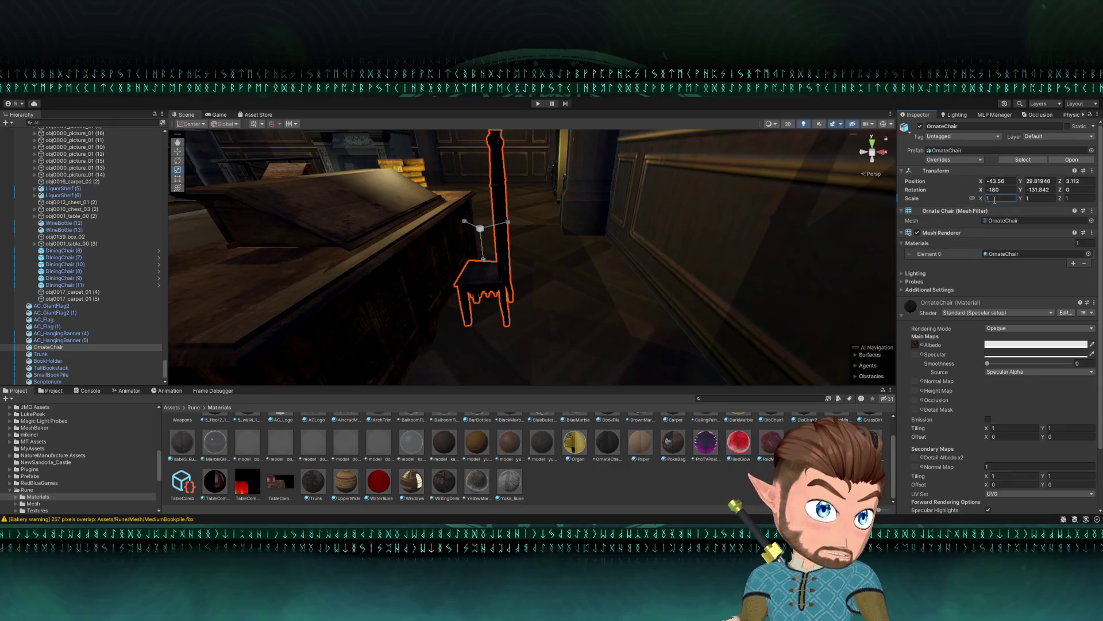
type("1.2")
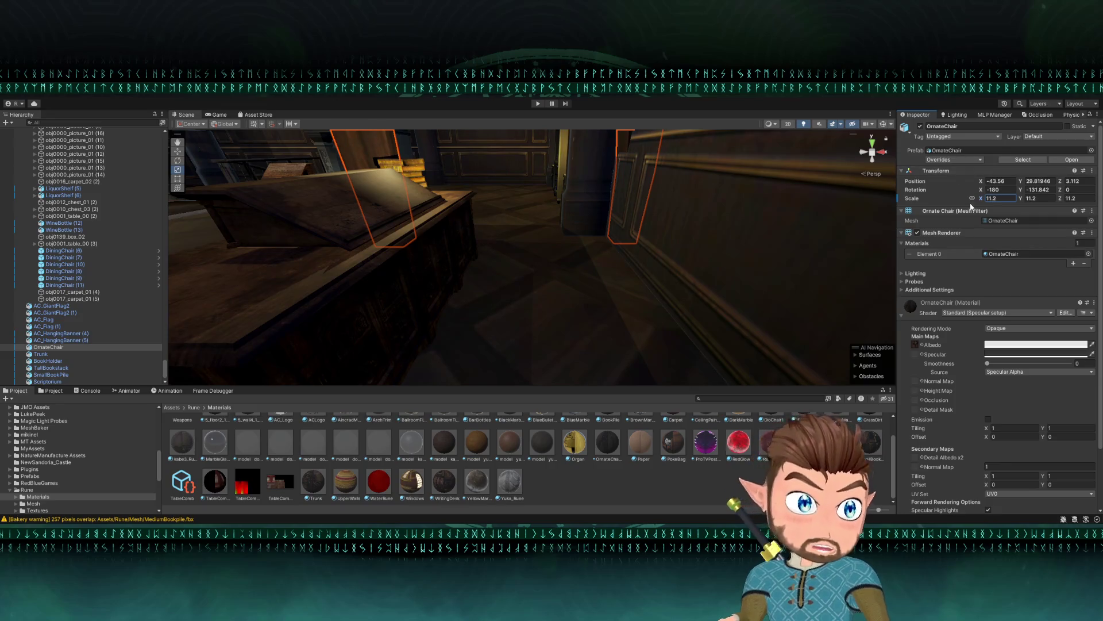
type("1.2")
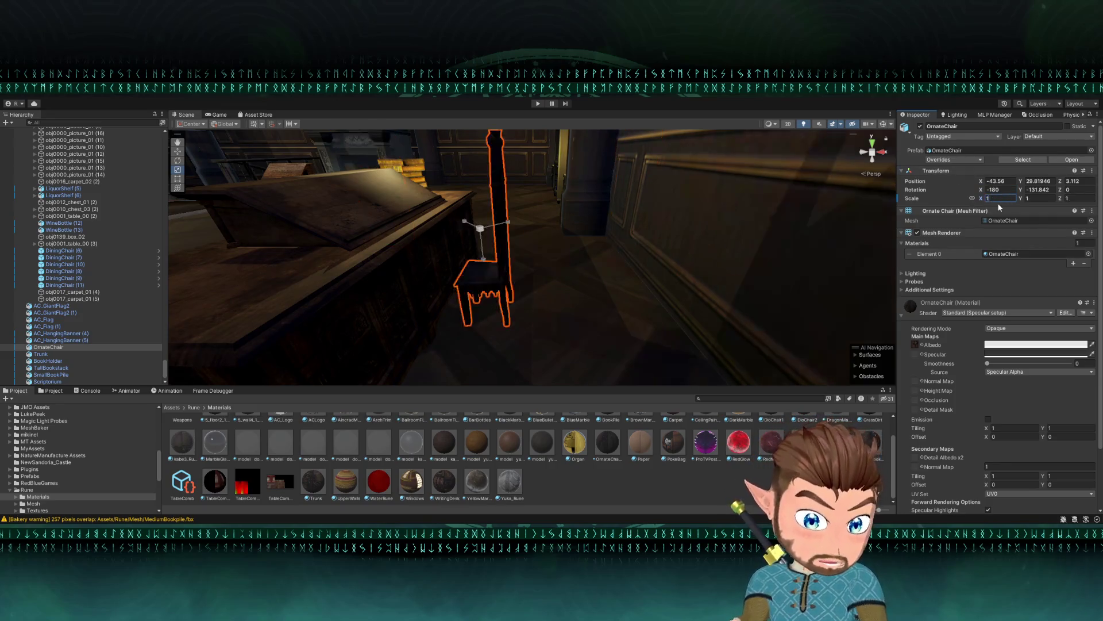
mouse_move(555, 237)
left_mouse_down()
mouse_move(504, 230)
mouse_move(505, 178)
mouse_move(546, 247)
mouse_move(525, 258)
mouse_move(505, 222)
left_mouse_up()
left_click(505, 222, "shift")
- Zoom in on the desk group with its book stack and candlestick, and select the writing desk
left_click(502, 189, "shift")
mouse_move(490, 229)
left_mouse_down()
mouse_move(564, 209)
mouse_move(602, 232)
mouse_move(734, 246)
mouse_move(768, 291)
mouse_move(483, 280)
mouse_move(513, 263)
mouse_move(723, 249)
mouse_move(592, 184)
mouse_move(556, 135)
left_mouse_up()
left_click(577, 230, "shift")
left_click(579, 174)
mouse_move(569, 173)
left_mouse_down()
mouse_move(582, 276)
mouse_move(591, 248)
mouse_move(580, 242)
mouse_move(595, 248)
mouse_move(625, 224)
left_mouse_up()
left_click(582, 277)
left_click(595, 248)
- Move and rotate the writing desk into its new position
mouse_move(500, 344)
left_mouse_down()
mouse_move(407, 253)
mouse_move(297, 246)
mouse_move(386, 255)
mouse_move(575, 315)
mouse_move(777, 288)
mouse_move(836, 236)
mouse_move(831, 249)
left_mouse_up()
key("e")
key("w")
mouse_move(572, 288)
left_mouse_down()
mouse_move(581, 290)
mouse_move(589, 244)
mouse_move(684, 276)
mouse_move(618, 265)
mouse_move(638, 312)
mouse_move(626, 316)
left_mouse_up()
- Duplicate the writing desk and shift both desks to the left
key("ctrl+d")
left_click(585, 229, "shift")
left_click_drag(626, 316, 677, 295)
mouse_move(606, 314)
left_mouse_down()
mouse_move(595, 315)
mouse_move(611, 352)
mouse_move(645, 375)
mouse_move(675, 369)
mouse_move(764, 308)
mouse_move(622, 343)
mouse_move(342, 294)
left_mouse_up()
- Duplicate the ornate chair and move the copy beside the desks
key("ctrl+d")
mouse_move(342, 295)
left_mouse_down()
mouse_move(387, 307)
mouse_move(372, 291)
mouse_move(432, 247)
mouse_move(566, 219)
mouse_move(602, 229)
mouse_move(589, 243)
left_mouse_up()
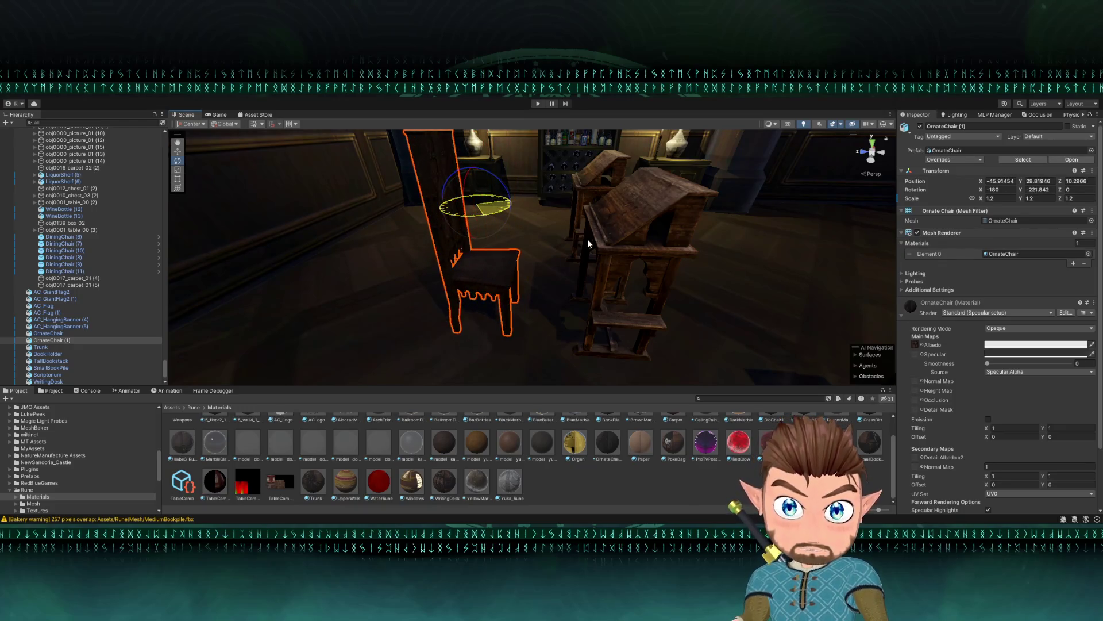
left_click(654, 232)
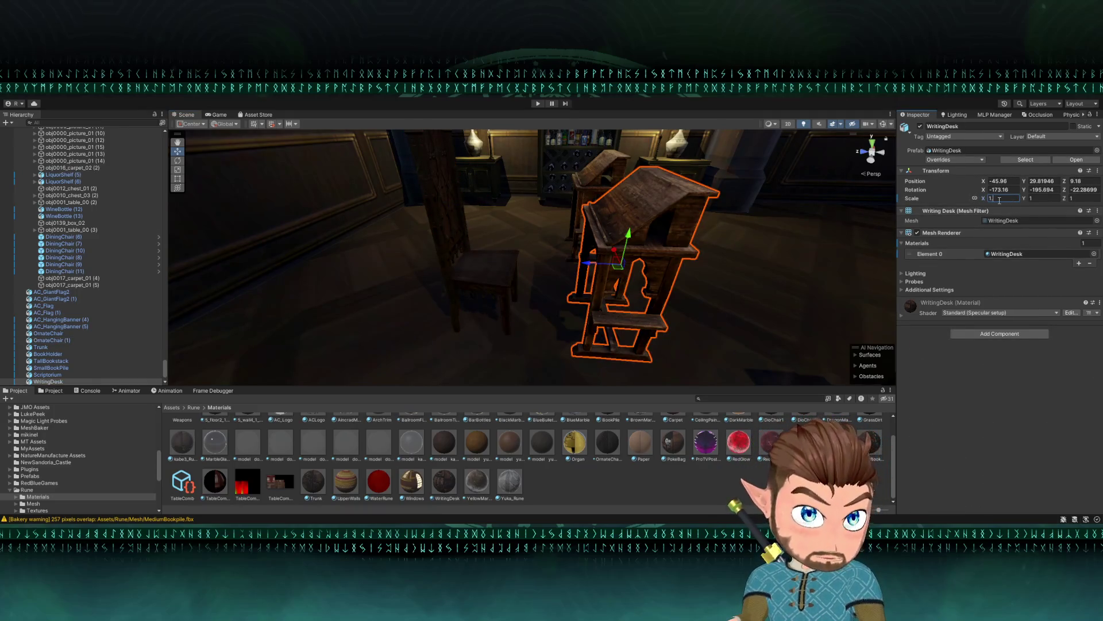
- Duplicate the writing desk, give the copy a uniform 1.2 scale, and select it with the ornate chair
type(".2")
key("ctrl+d")
key("f")
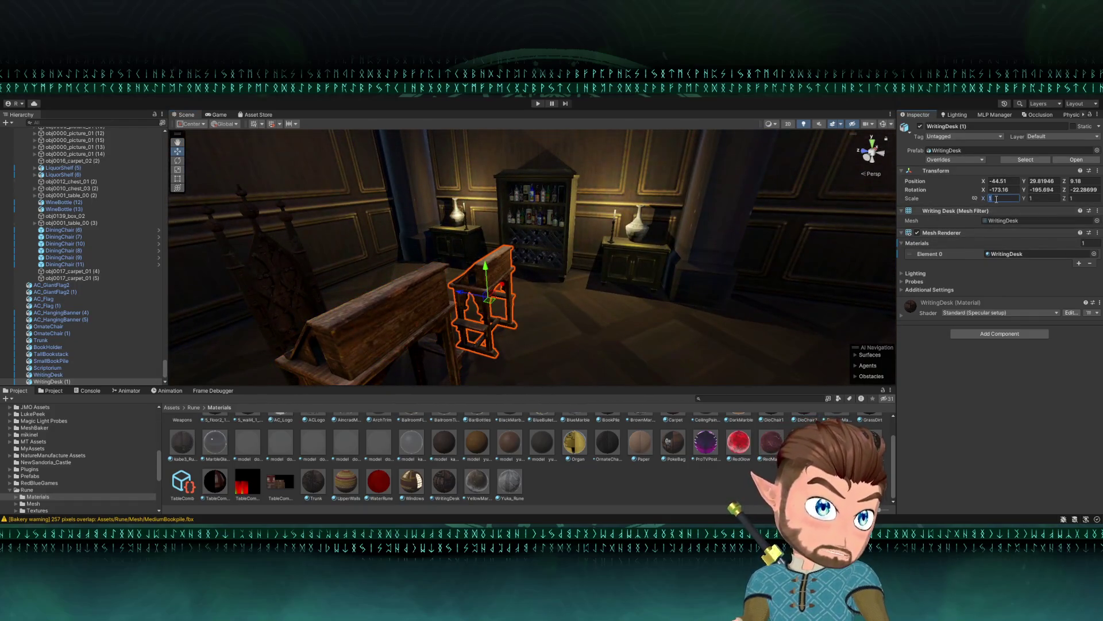
type(".2")
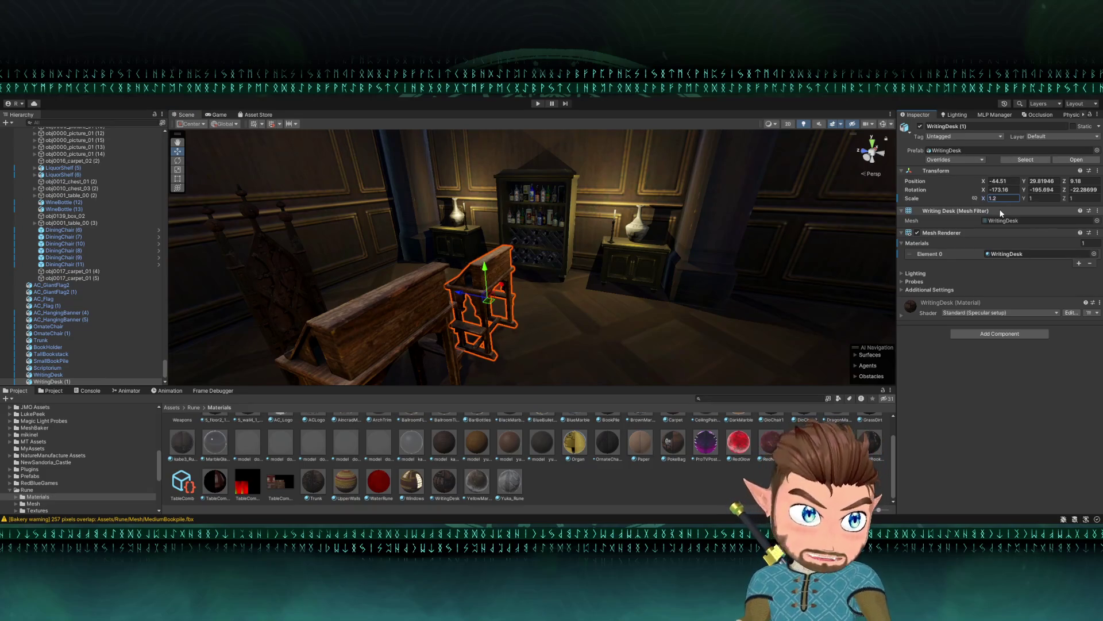
key("BackSpace")
key("BackSpace")
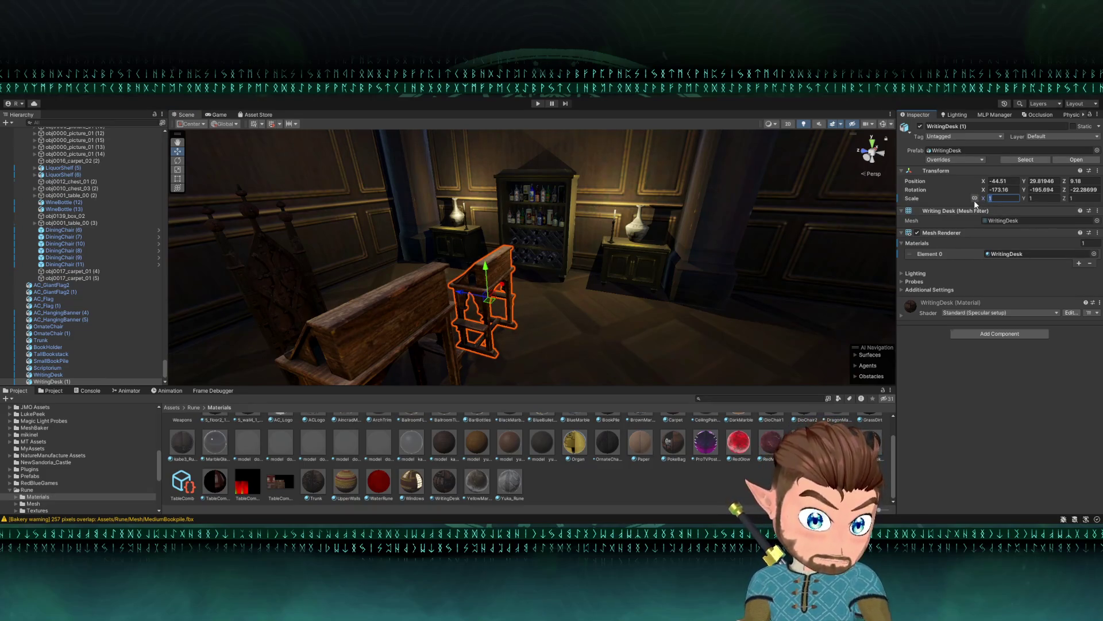
type(".2")
mouse_move(505, 258)
left_mouse_down()
mouse_move(537, 265)
mouse_move(504, 259)
mouse_move(469, 273)
mouse_move(504, 280)
mouse_move(478, 244)
mouse_move(451, 284)
mouse_move(454, 305)
mouse_move(475, 278)
left_mouse_up()
left_click(449, 297, "shift")
left_click(485, 281)
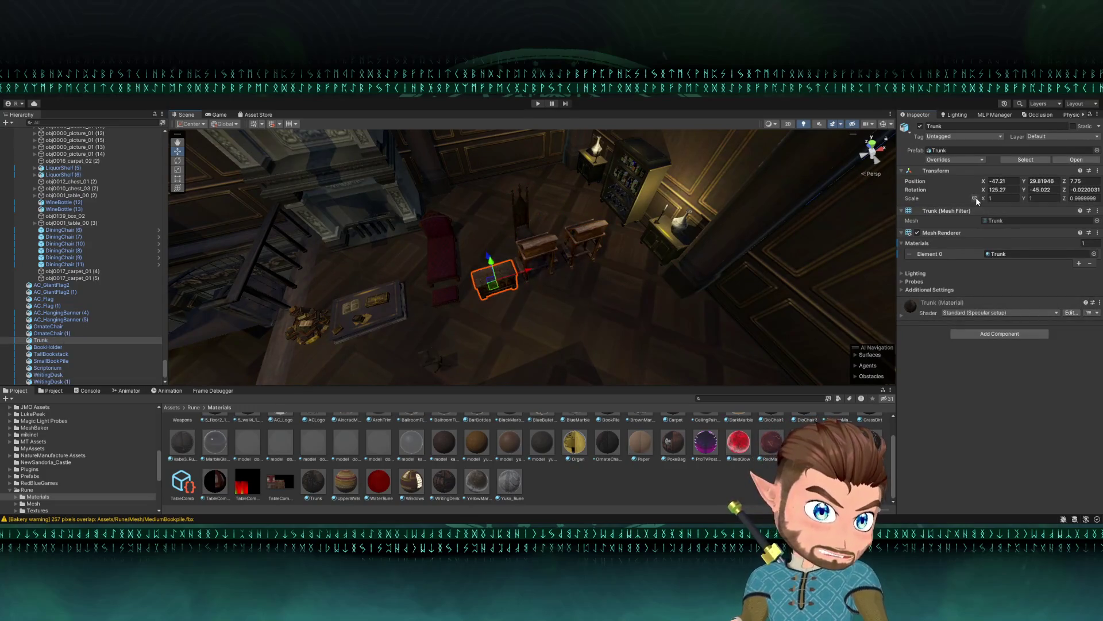
- Scale the trunk to 1.2 and slide it to a new spot on the floor
type("1.2")
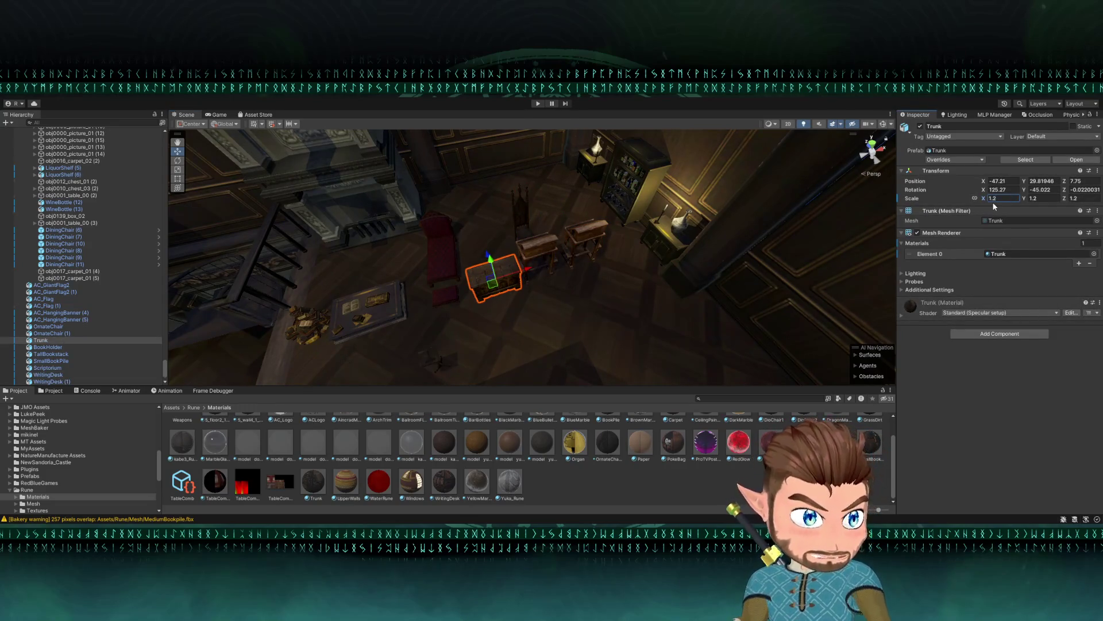
mouse_move(374, 334)
left_mouse_down()
mouse_move(550, 287)
mouse_move(572, 297)
mouse_move(403, 270)
mouse_move(347, 274)
left_mouse_up()
mouse_move(287, 292)
left_mouse_down()
mouse_move(296, 301)
mouse_move(476, 257)
mouse_move(377, 300)
left_mouse_up()
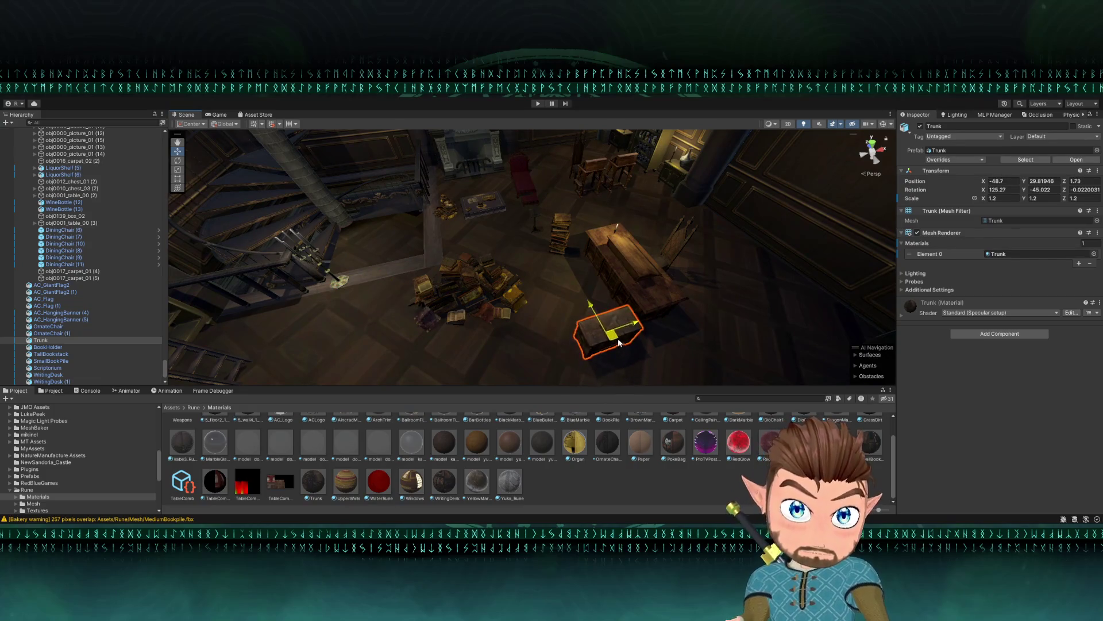
- Select the scriptorium desk, its candle and the tall chair together
mouse_move(661, 343)
left_mouse_down()
mouse_move(729, 322)
mouse_move(697, 253)
mouse_move(678, 241)
mouse_move(744, 267)
mouse_move(788, 266)
mouse_move(540, 256)
left_mouse_up()
left_click(497, 246, "shift")
left_click(493, 236, "shift")
left_click_drag(497, 220, 472, 201)
left_click(477, 247, "shift")
mouse_move(477, 247)
left_mouse_down()
mouse_move(415, 285)
mouse_move(503, 296)
mouse_move(479, 302)
mouse_move(429, 283)
mouse_move(470, 229)
mouse_move(695, 207)
mouse_move(643, 177)
mouse_move(458, 274)
mouse_move(472, 251)
left_mouse_up()
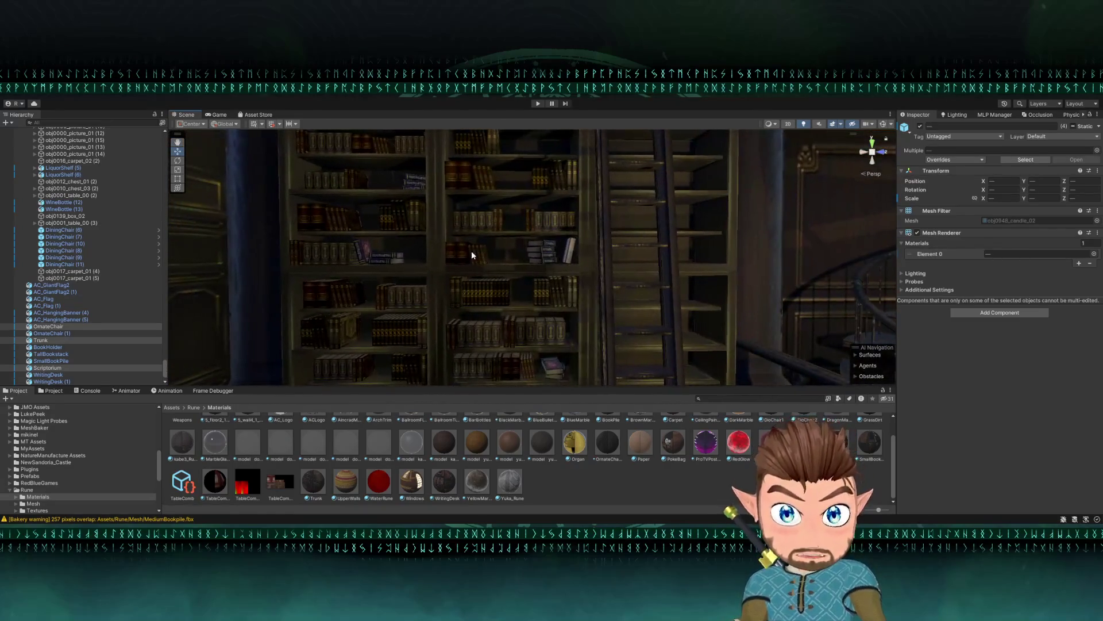
- Select two neighbouring book rows and raise them onto the shelf above
left_click(468, 253)
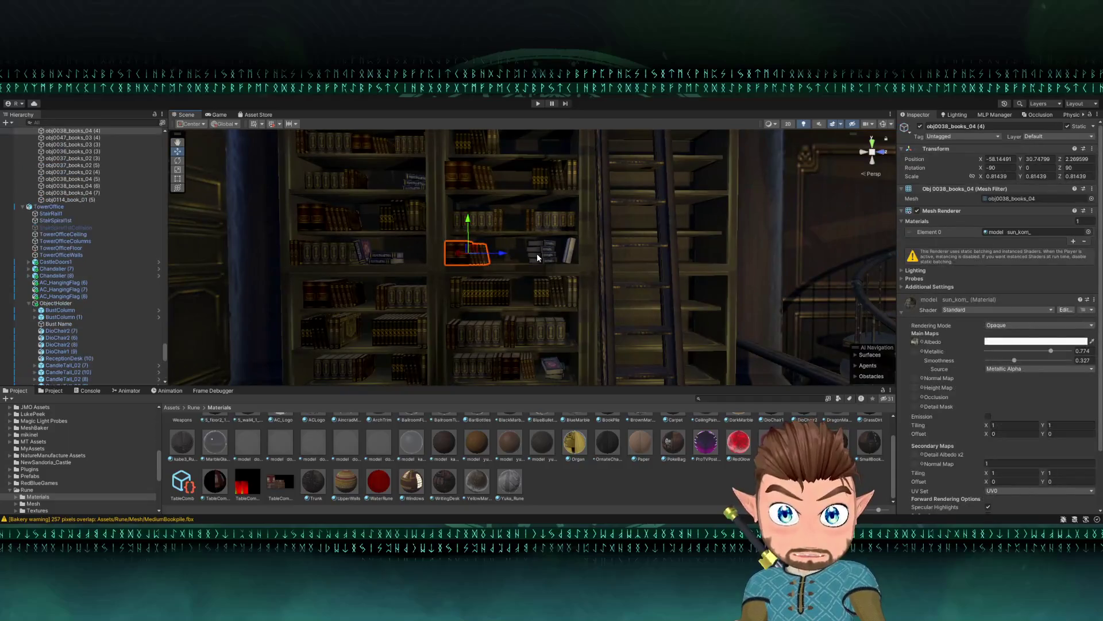
left_click(546, 221)
left_click(481, 215, "shift")
mouse_move(480, 216)
left_mouse_down()
mouse_move(487, 274)
mouse_move(514, 317)
left_mouse_up()
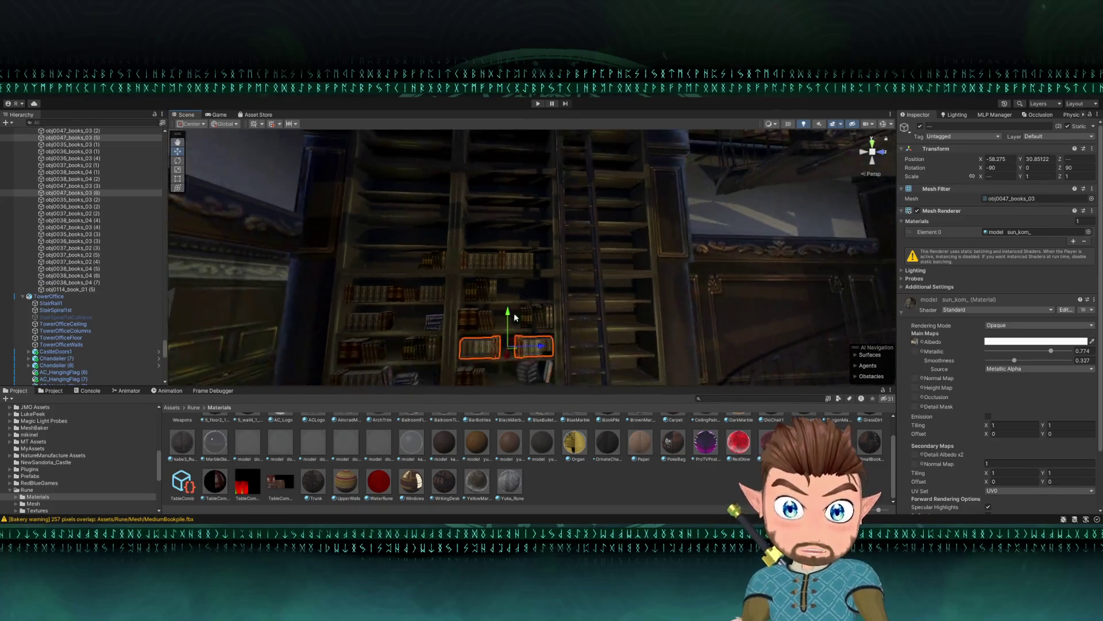
left_click_drag(492, 149, 492, 137)
key("f")
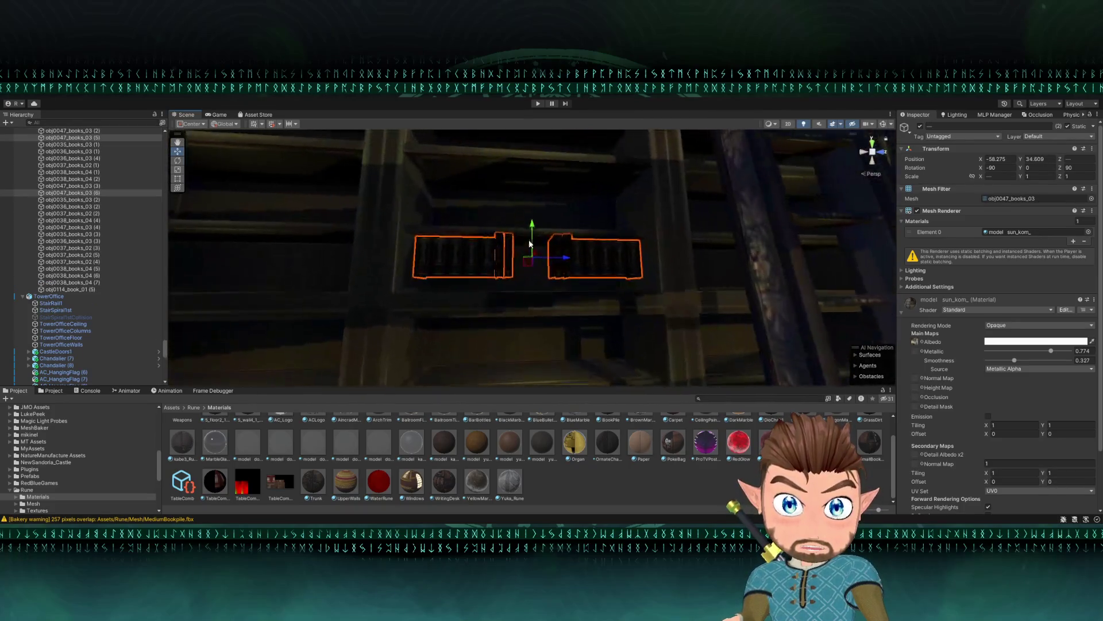
left_click_drag(457, 300, 432, 342)
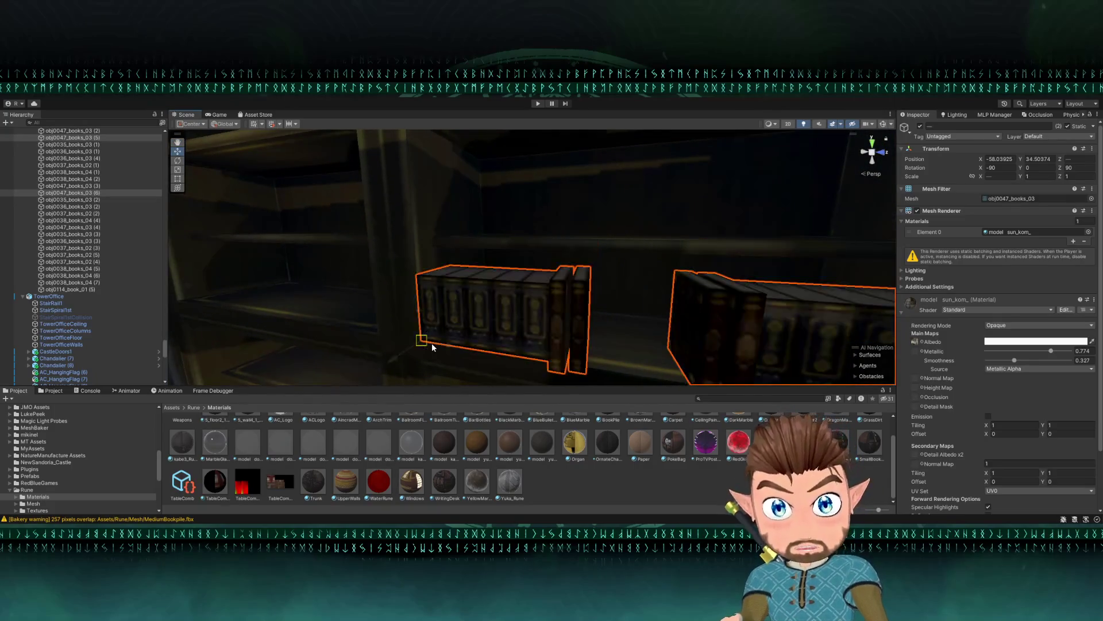
- Lift the two book rows to a higher shelf and snap them against a shelf corner
key("f")
mouse_move(555, 309)
left_mouse_down()
mouse_move(537, 296)
mouse_move(533, 233)
left_mouse_up()
scroll(537, 296, "down", 5)
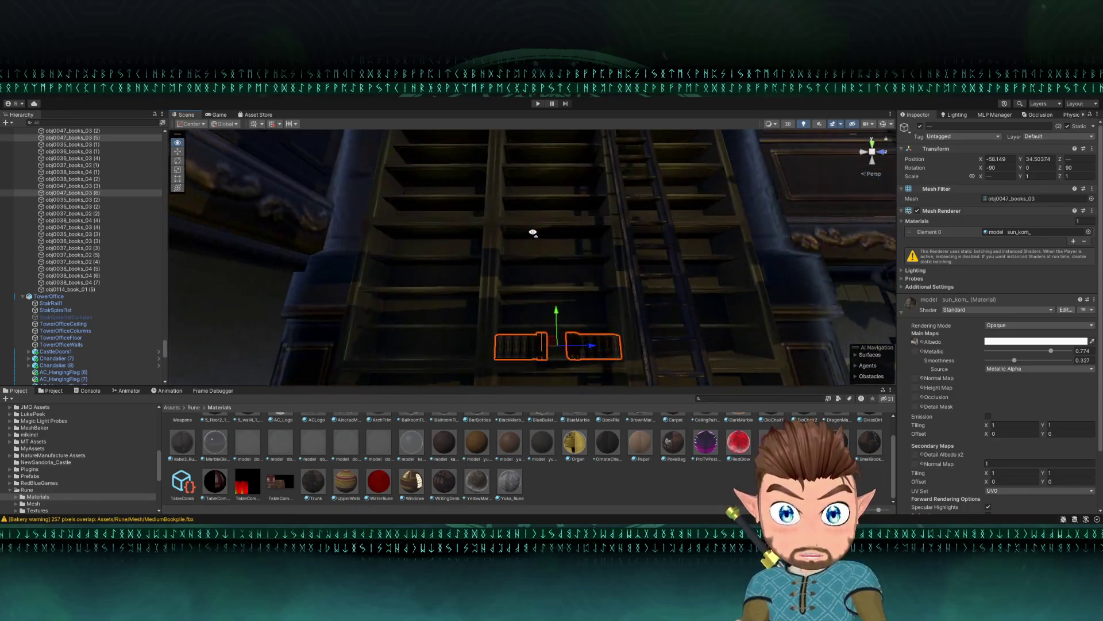
left_click_drag(501, 194, 503, 167)
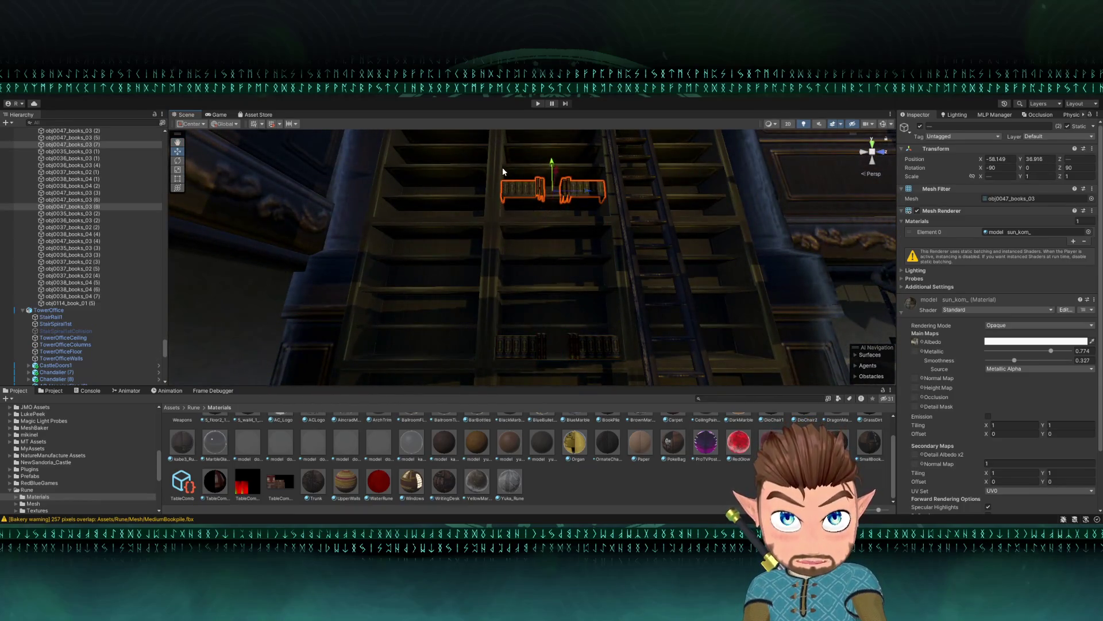
key("f")
left_click_drag(475, 260, 251, 239)
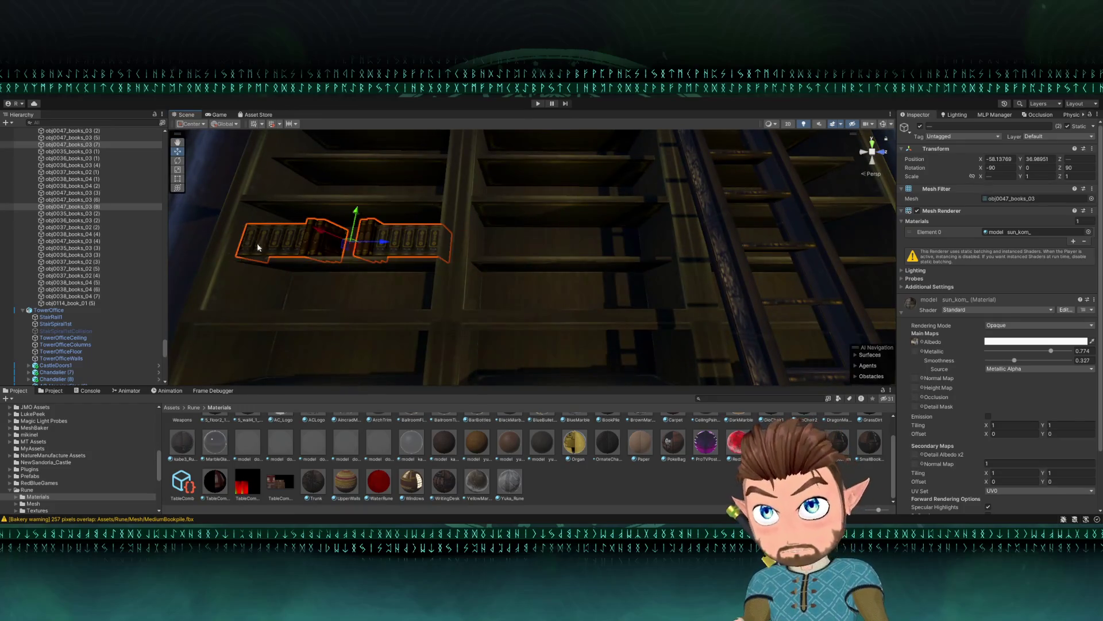
scroll(250, 240, "down", 10)
mouse_move(582, 326)
left_mouse_down()
mouse_move(493, 320)
mouse_move(446, 229)
mouse_move(456, 264)
left_mouse_up()
- Duplicate the two book rows and settle the copies on the next shelf up
key("ctrl+d")
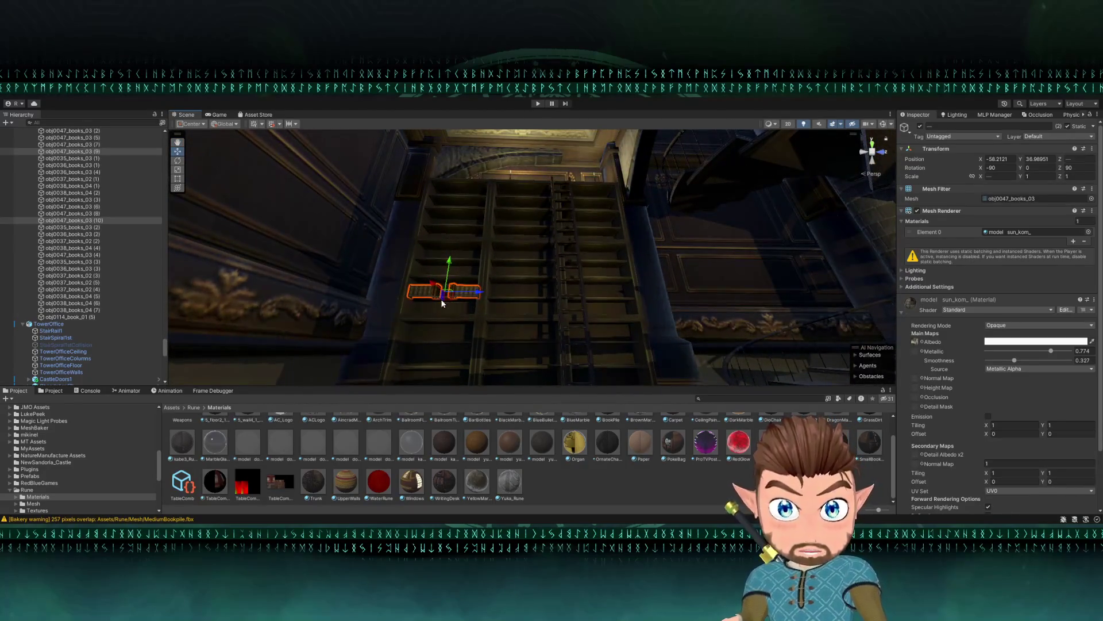
left_click_drag(442, 302, 582, 239)
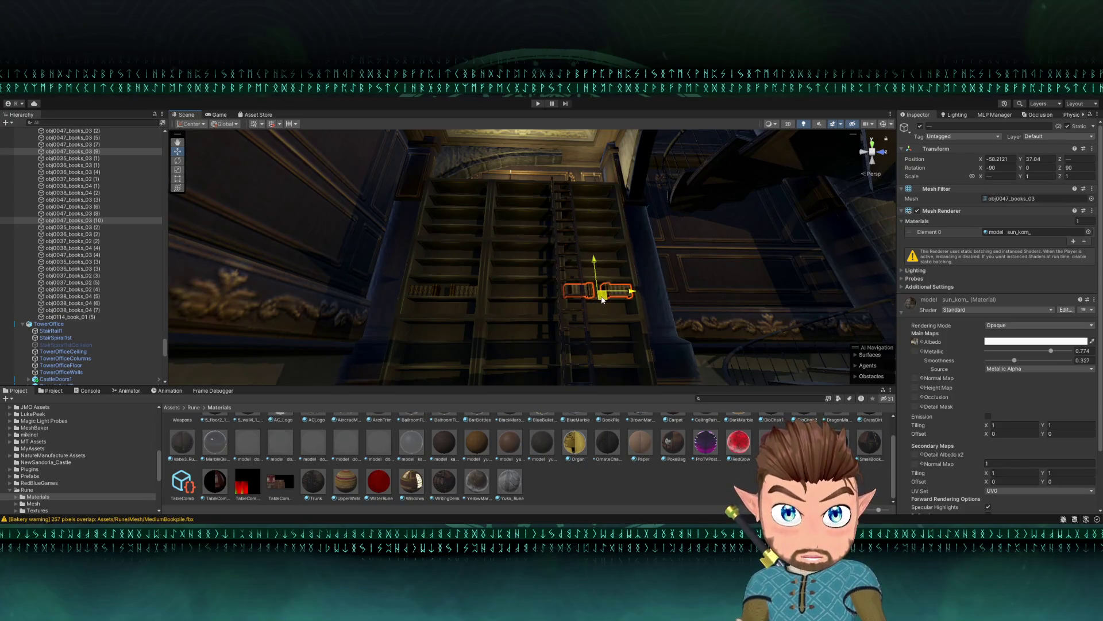
key("f")
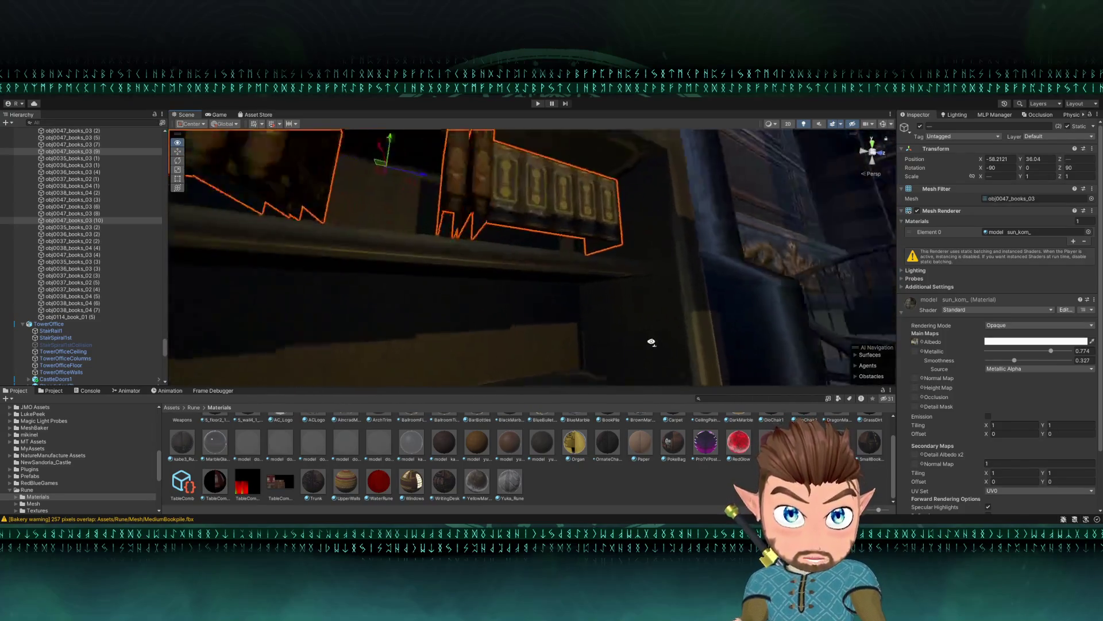
mouse_move(665, 366)
left_mouse_down()
mouse_move(665, 329)
mouse_move(680, 360)
left_mouse_up()
mouse_move(354, 327)
left_mouse_down()
mouse_move(379, 352)
mouse_move(400, 307)
left_mouse_up()
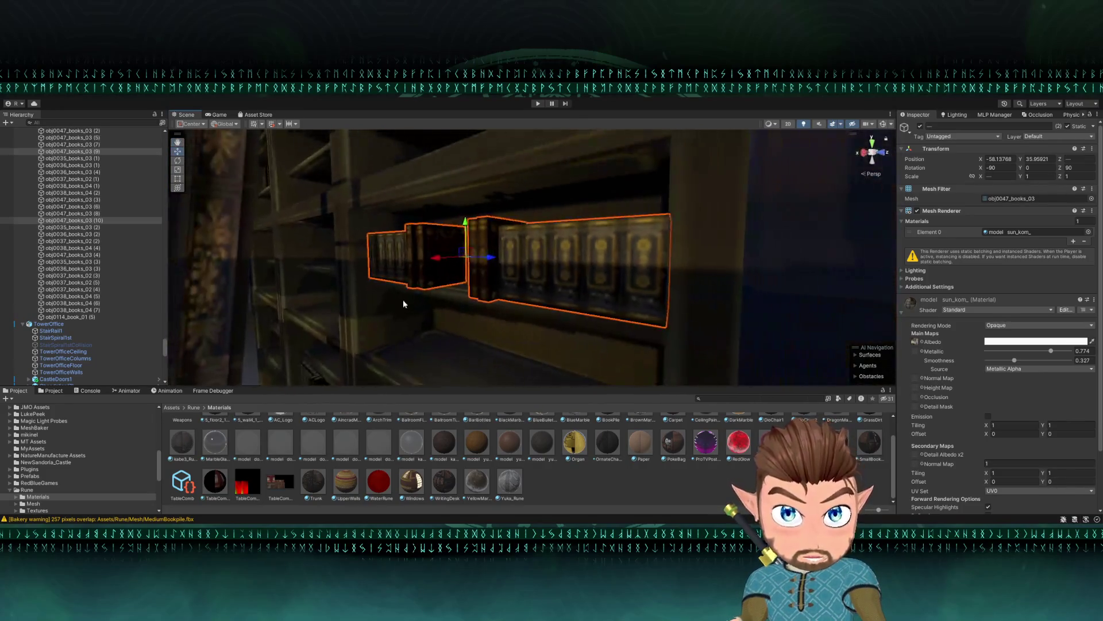
mouse_move(438, 262)
left_mouse_down()
mouse_move(456, 254)
mouse_move(450, 271)
mouse_move(494, 208)
mouse_move(529, 226)
left_mouse_up()
- Duplicate the book rows again, set them on a shelf, and stretch them taller to fill it
key("ctrl+d")
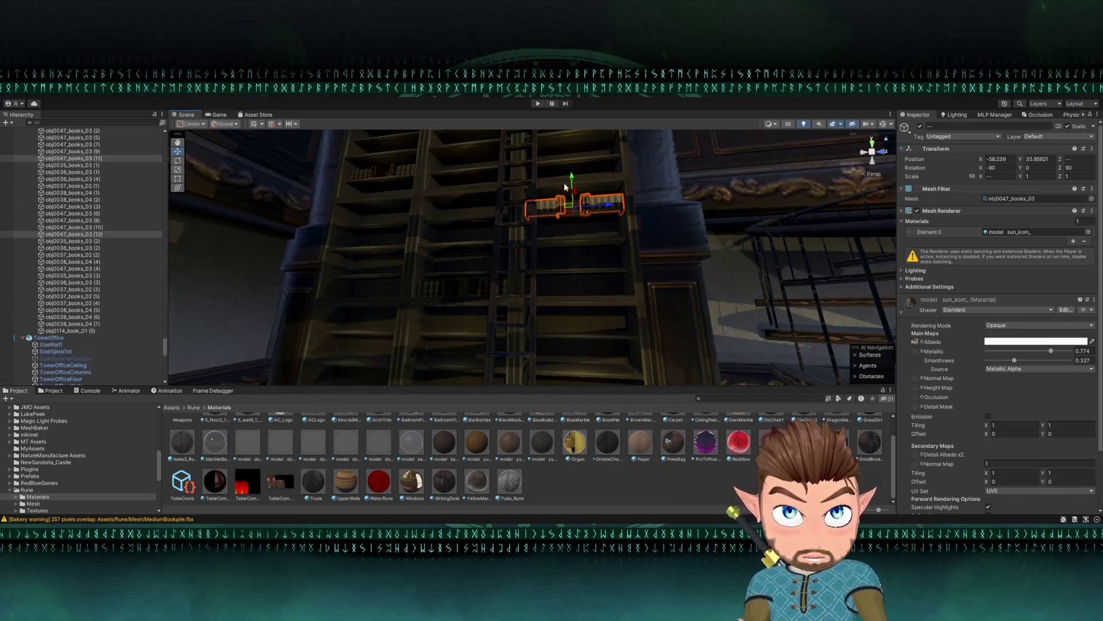
left_click_drag(585, 326, 425, 278)
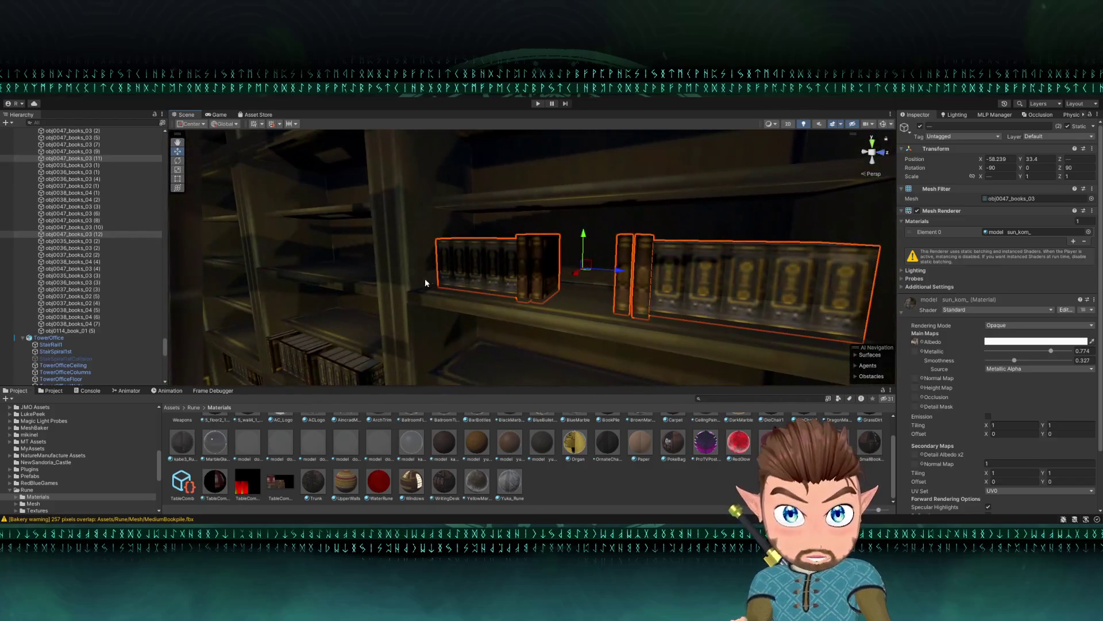
left_click(588, 236)
key("ctrl+z")
left_click_drag(593, 230, 593, 231)
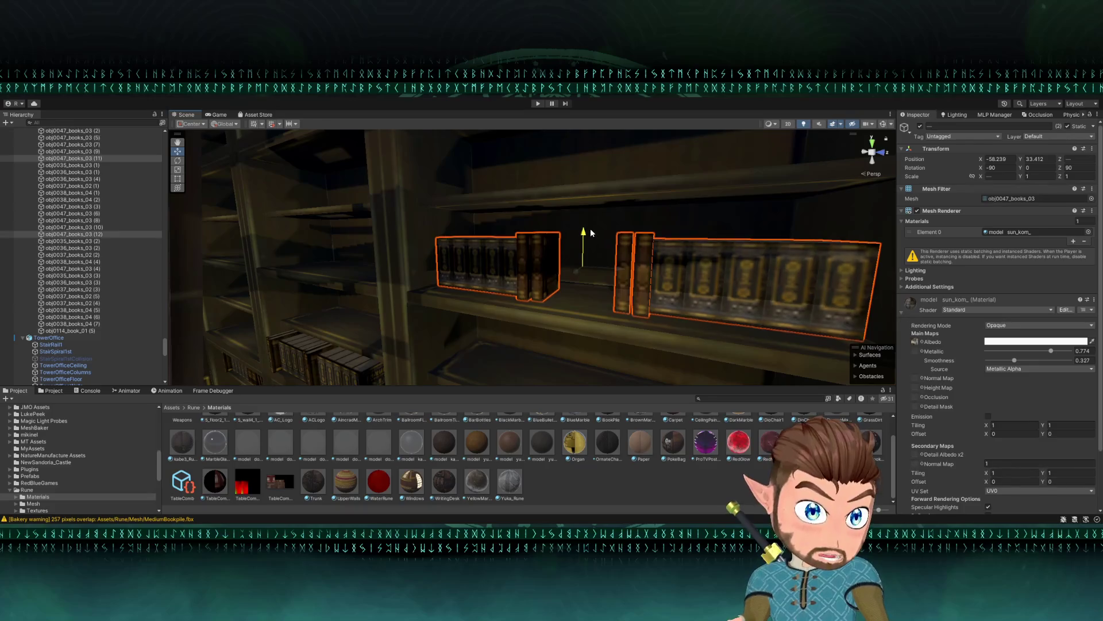
left_click_drag(594, 232, 607, 199)
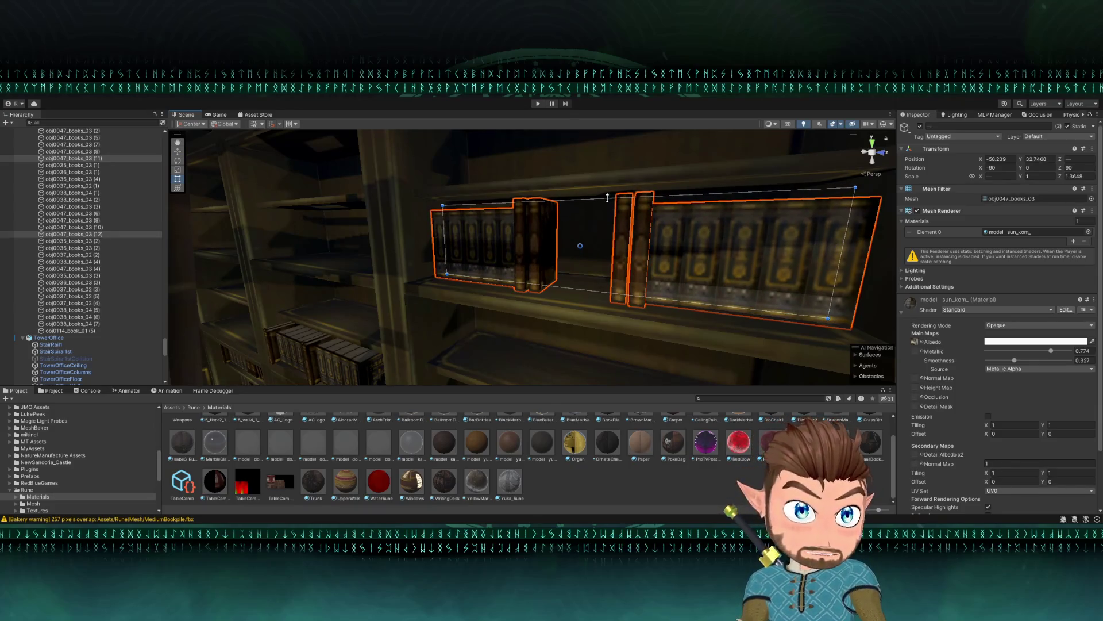
- Select the upper-shelf book rows on the ladder bookcase and slide them along the shelf
mouse_move(394, 249)
left_mouse_down()
mouse_move(424, 264)
mouse_move(483, 241)
mouse_move(472, 241)
mouse_move(526, 240)
left_mouse_up()
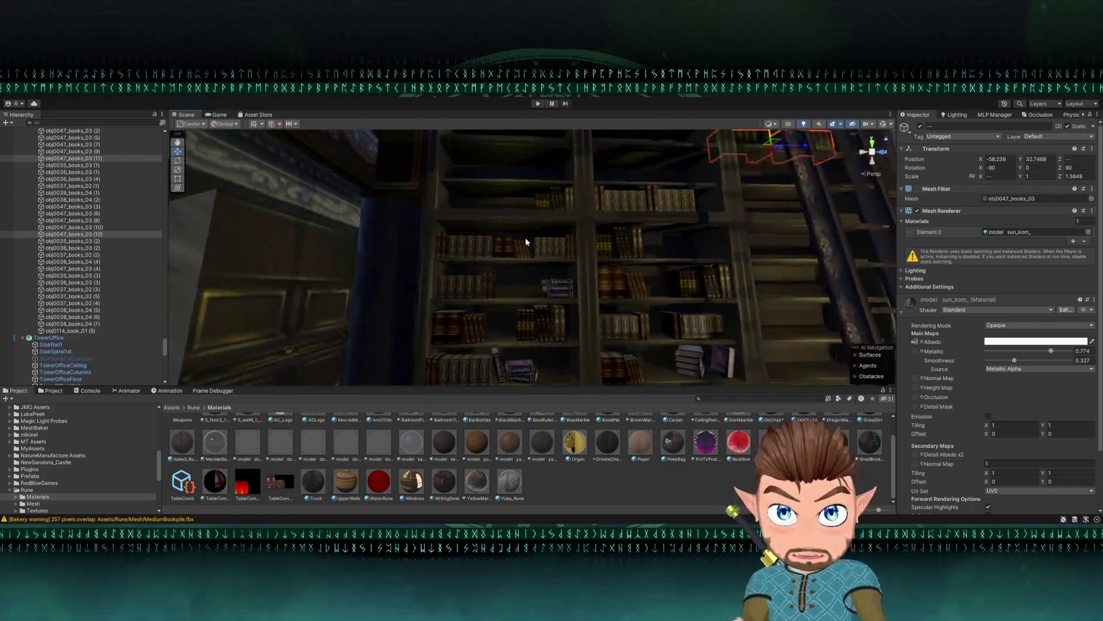
scroll(449, 243, "up", 3)
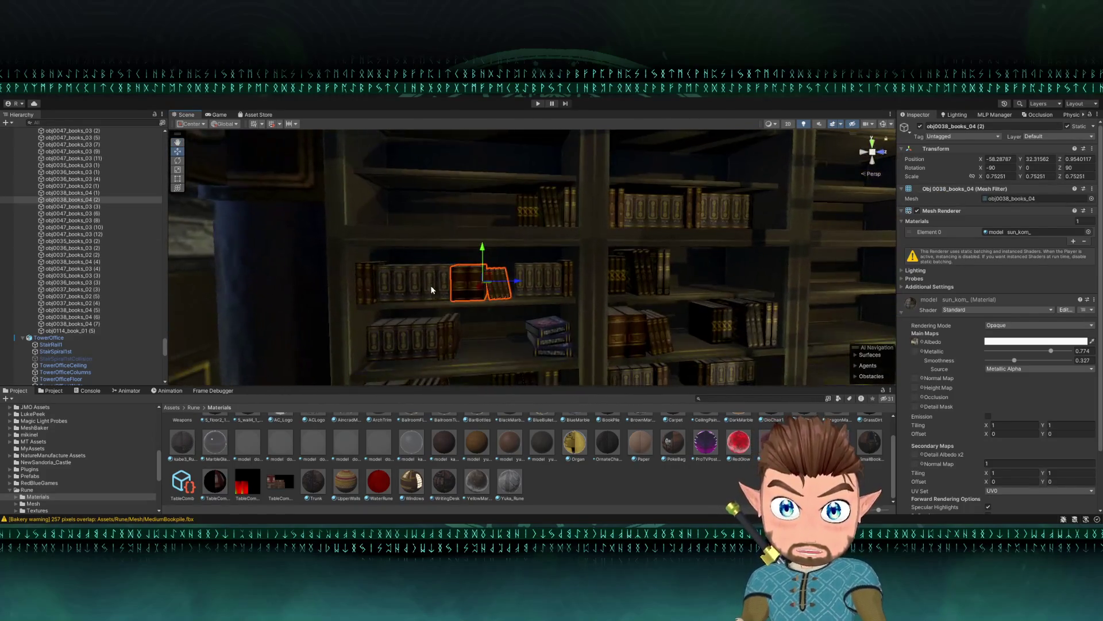
left_click_drag(430, 283, 475, 261)
left_click(475, 261)
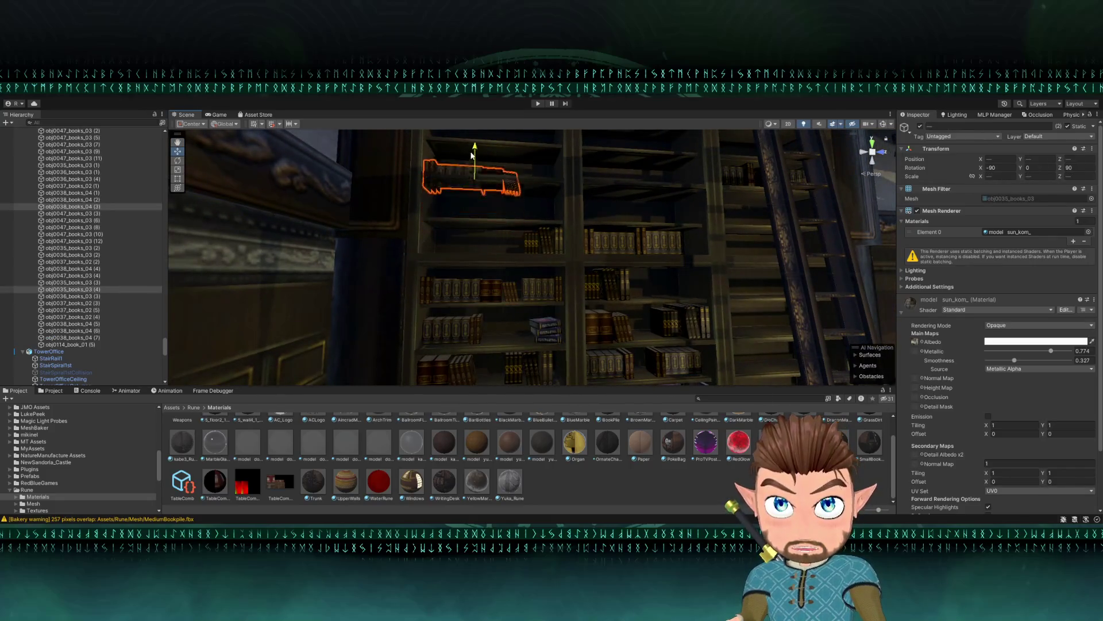
left_click_drag(470, 141, 457, 253)
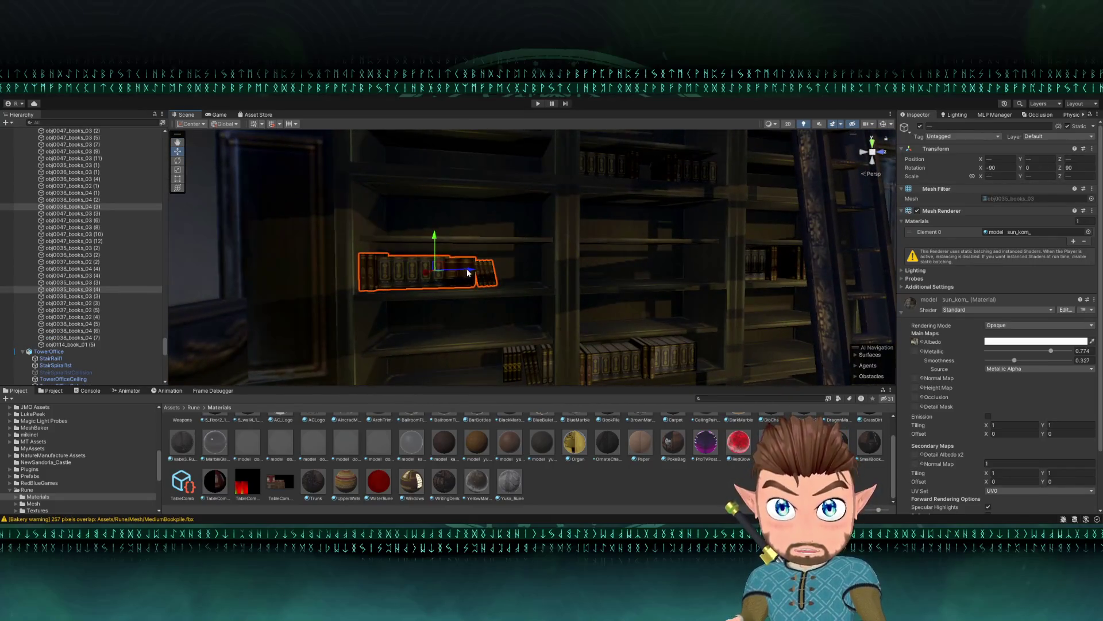
key("f")
mouse_move(665, 291)
left_mouse_down()
mouse_move(585, 304)
mouse_move(645, 253)
mouse_move(601, 270)
left_mouse_up()
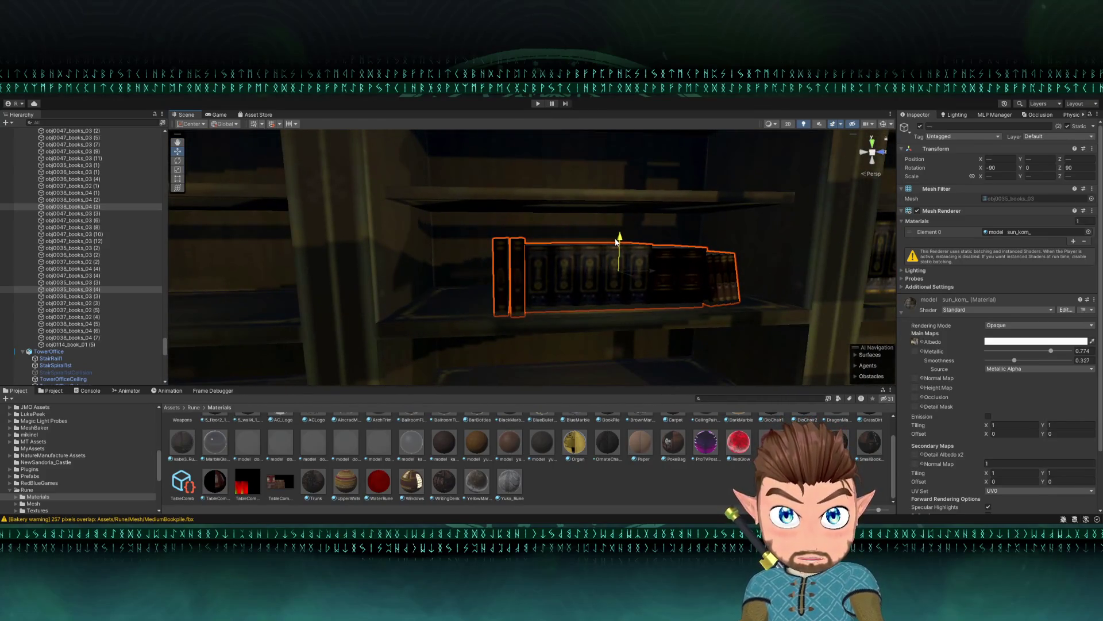
left_click_drag(646, 274, 587, 296)
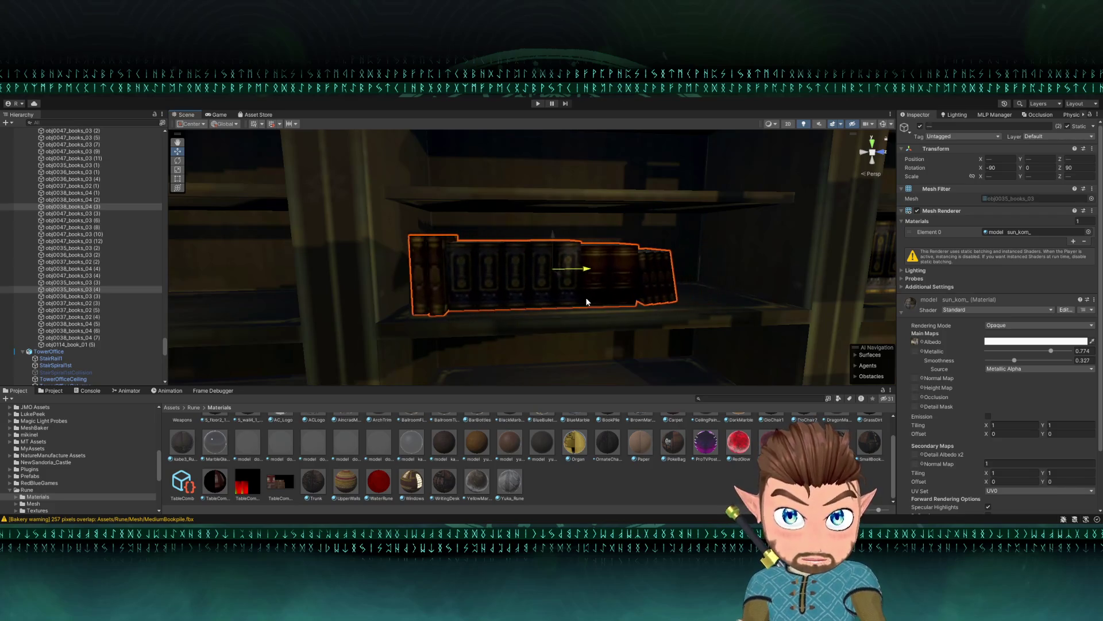
left_click(556, 269)
left_click(556, 268)
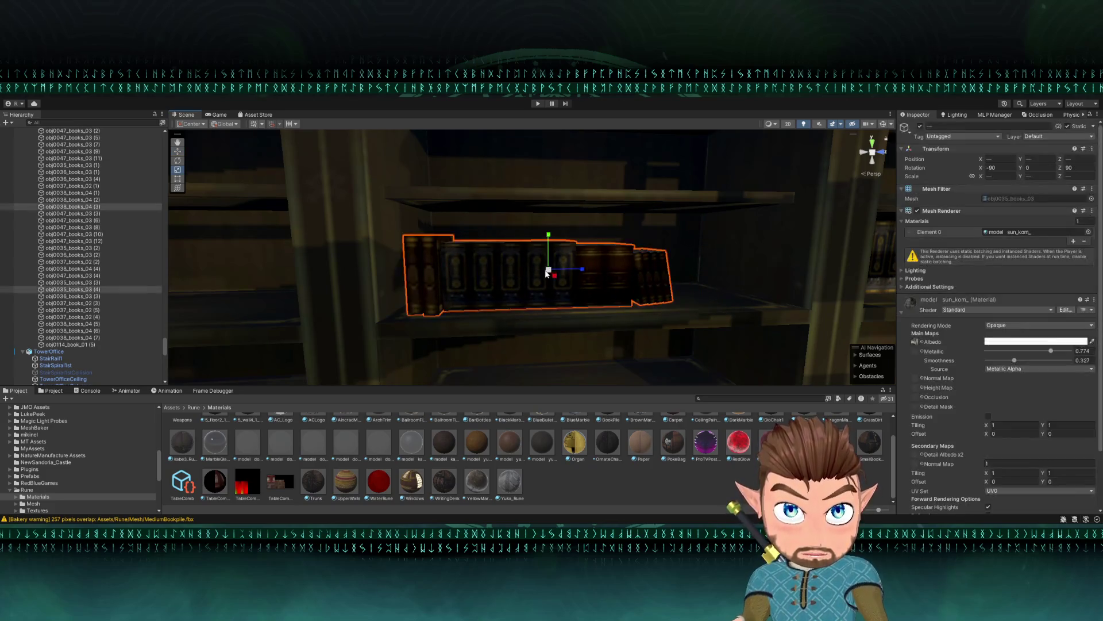
scroll(559, 269, "up", 3)
mouse_move(537, 266)
left_mouse_down()
mouse_move(578, 255)
mouse_move(501, 259)
mouse_move(509, 274)
mouse_move(576, 248)
mouse_move(486, 260)
left_mouse_up()
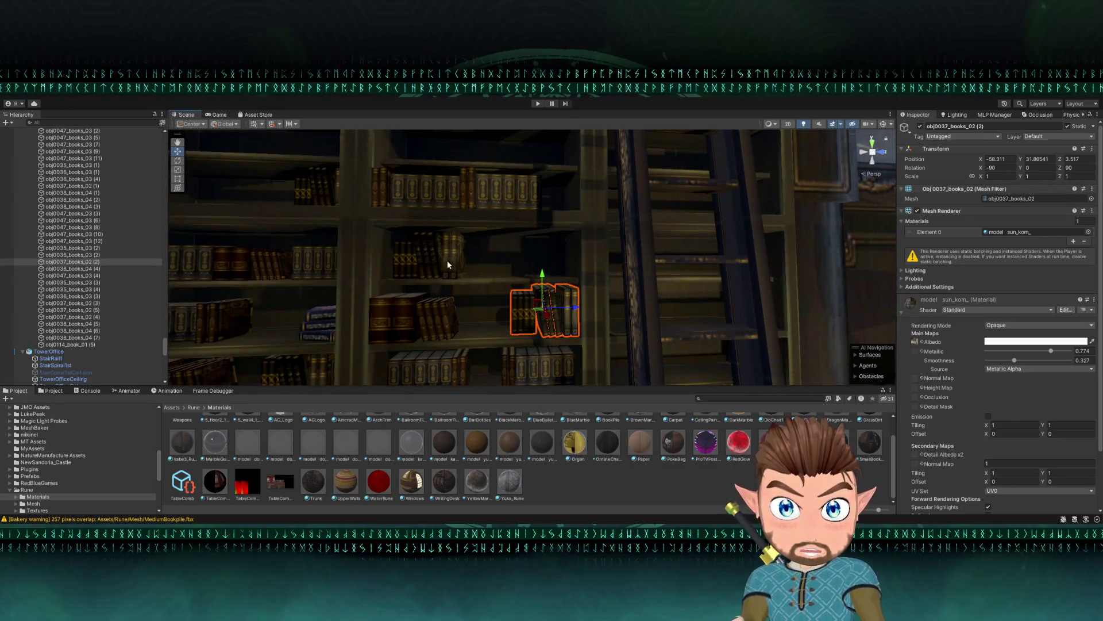
- Select a book and the left book group on another shelf and lower them onto it
mouse_move(447, 259)
left_mouse_down()
mouse_move(426, 299)
mouse_move(416, 289)
mouse_move(460, 279)
mouse_move(502, 294)
mouse_move(508, 223)
left_mouse_up()
left_click(426, 298)
left_click(446, 299, "shift")
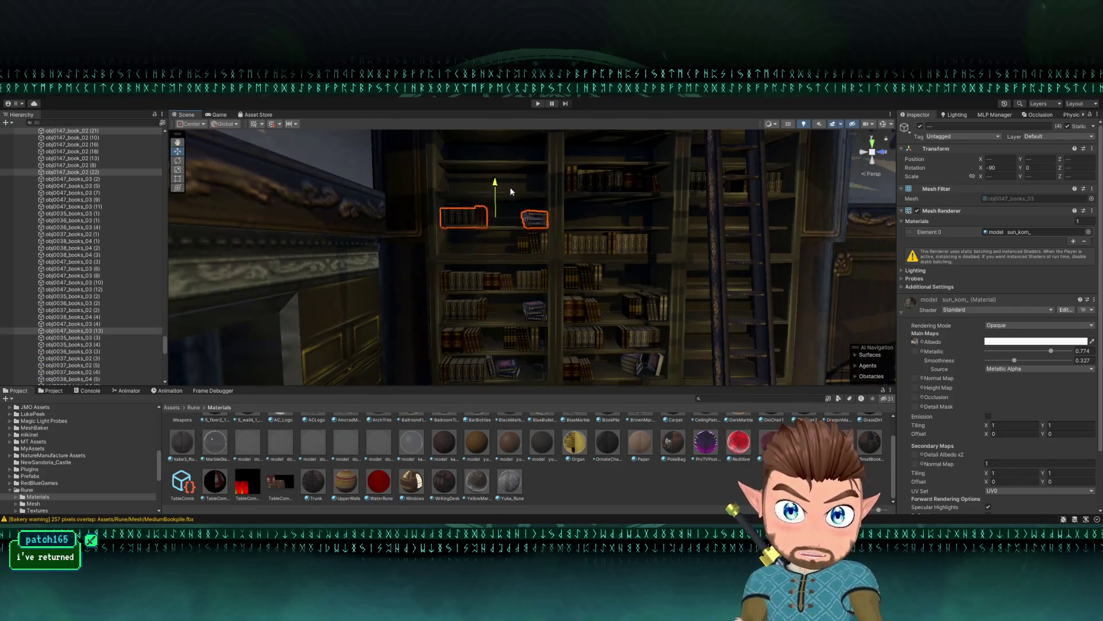
key("f")
mouse_move(447, 172)
left_mouse_down()
mouse_move(451, 196)
mouse_move(434, 178)
mouse_move(467, 171)
mouse_move(481, 189)
mouse_move(475, 209)
mouse_move(552, 247)
left_mouse_up()
- Duplicate a single book from the middle-shelf stack and rotate the copy to tilt it
left_click(587, 267)
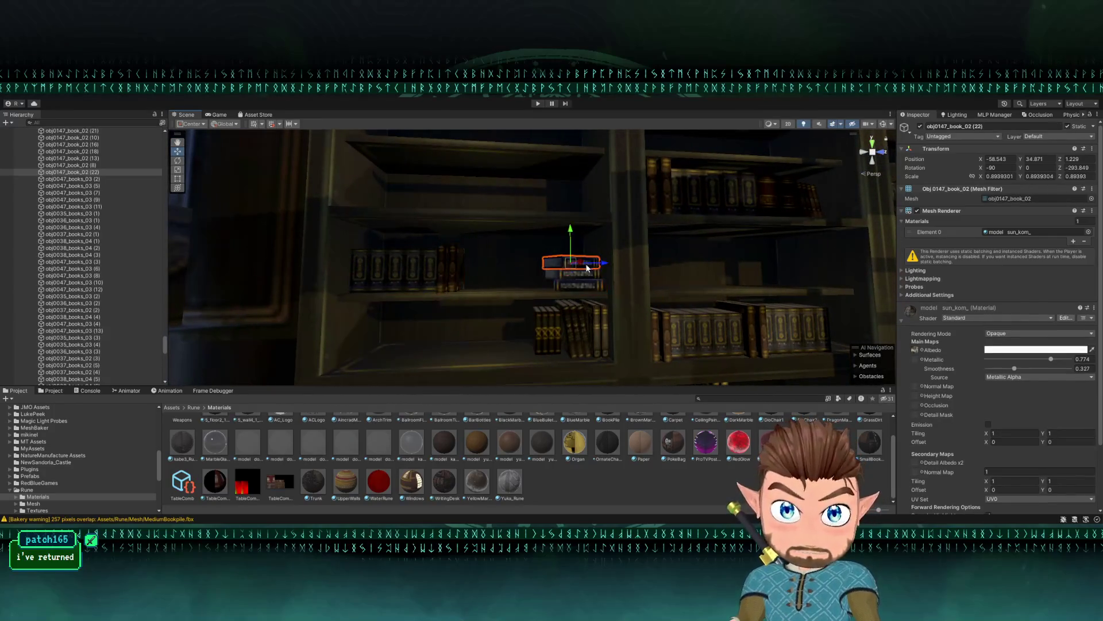
left_click(593, 285, "shift")
key("f")
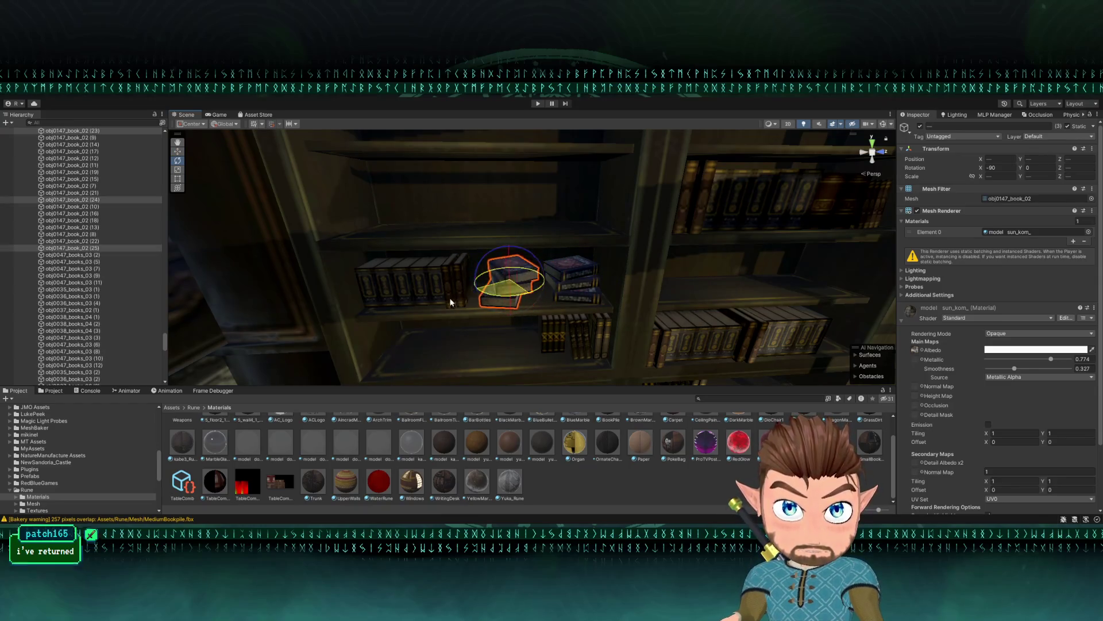
mouse_move(461, 301)
left_mouse_down()
mouse_move(447, 244)
mouse_move(443, 254)
left_mouse_up()
left_click(488, 284)
key("f")
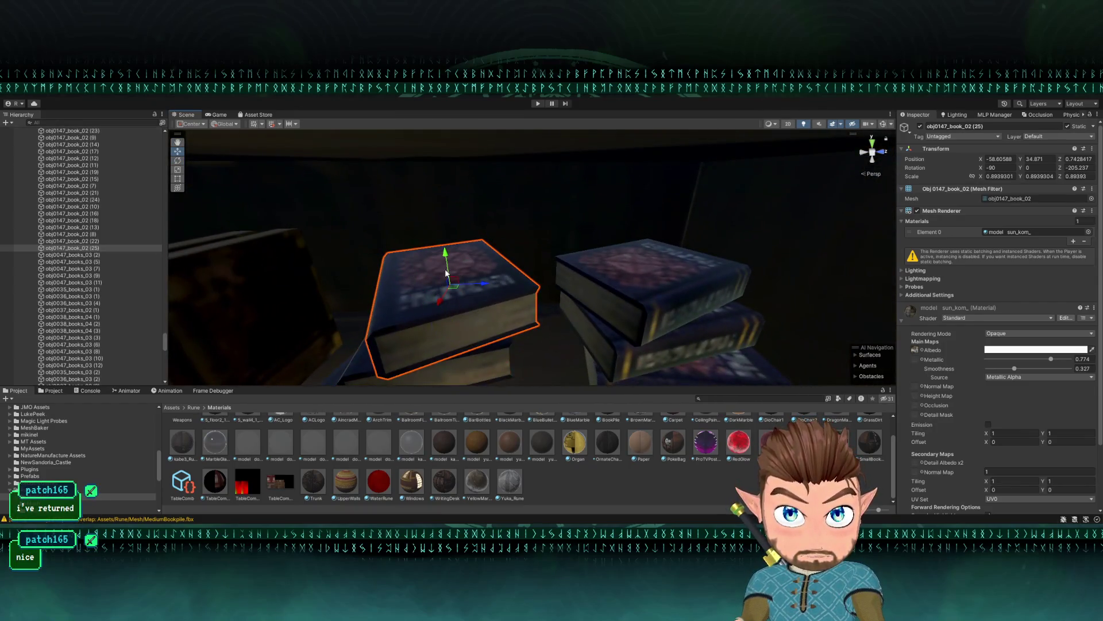
key("ctrl+d")
key("e")
scroll(472, 258, "down", 5)
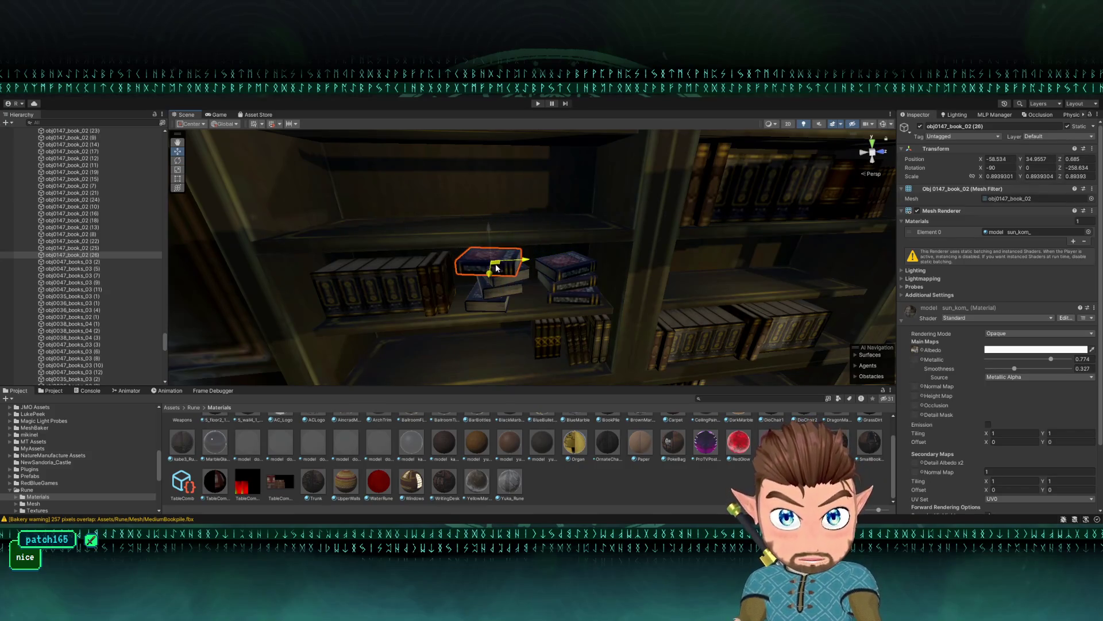
mouse_move(500, 263)
left_mouse_down()
mouse_move(493, 256)
mouse_move(498, 266)
mouse_move(513, 234)
mouse_move(506, 246)
left_mouse_up()
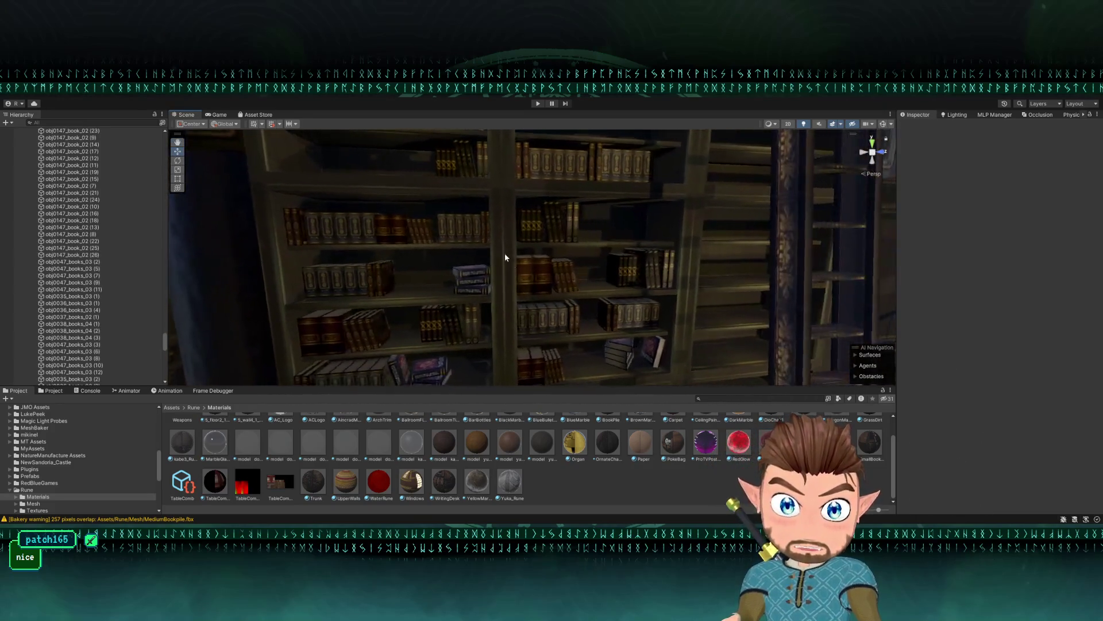
- Select the small book stack and move it left and down on the shelf
left_click(540, 274)
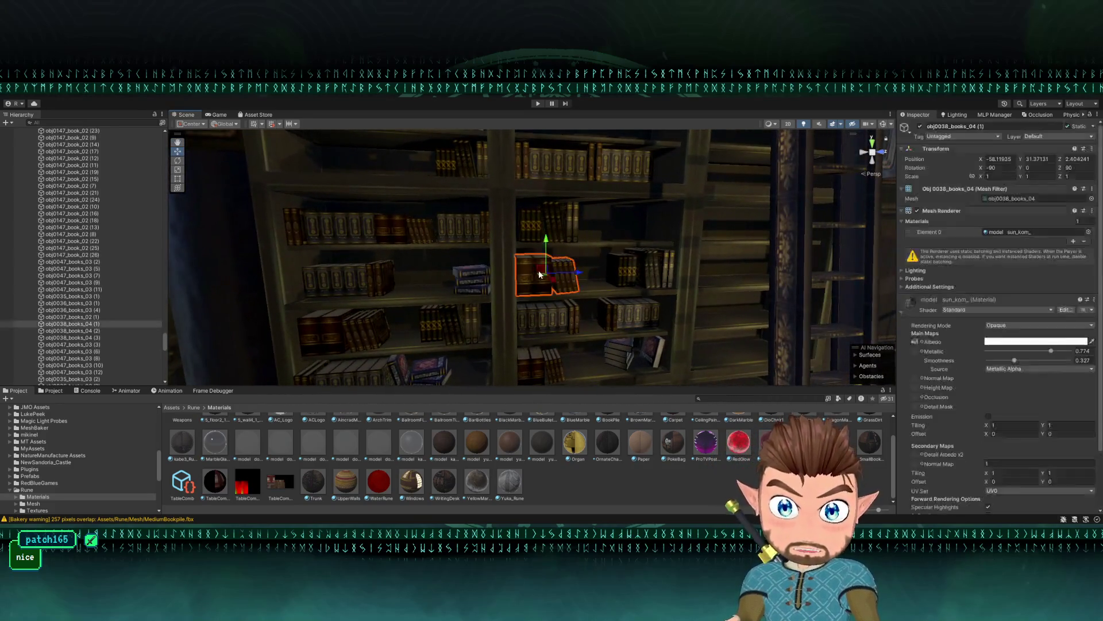
left_click(623, 273)
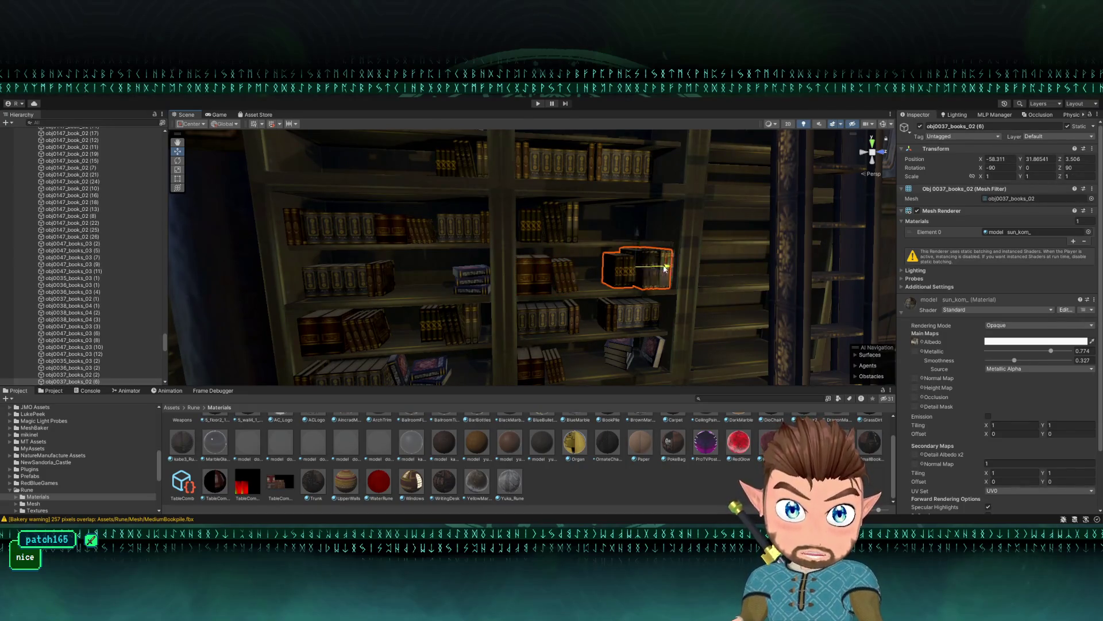
key("f")
left_click_drag(525, 240, 518, 262)
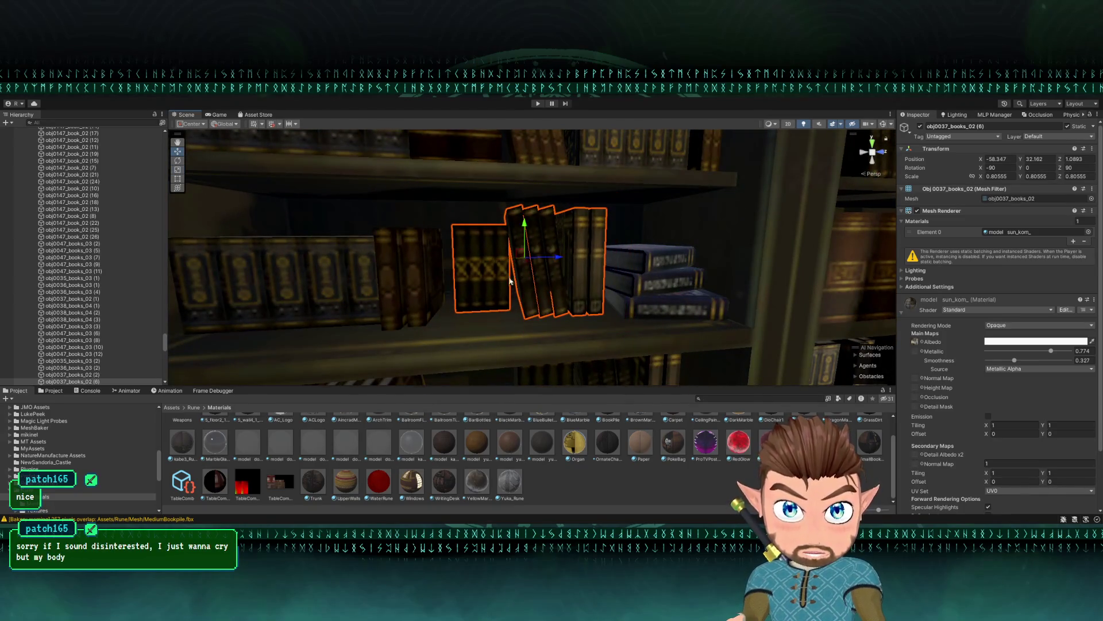
left_click_drag(462, 313, 432, 321)
scroll(495, 321, "down", 4)
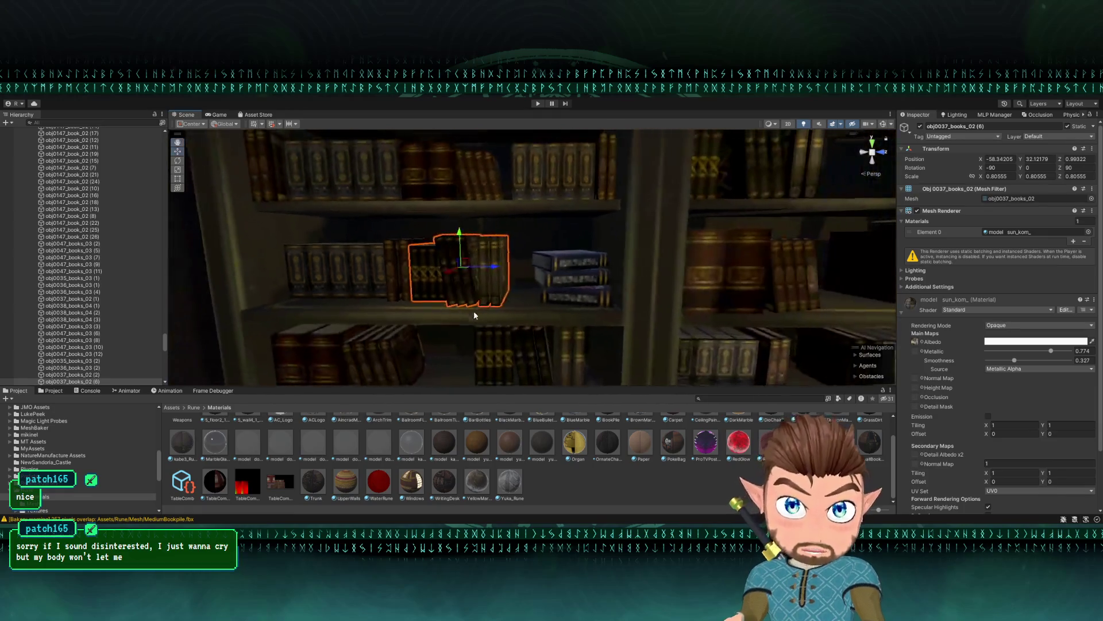
scroll(506, 271, "down", 5)
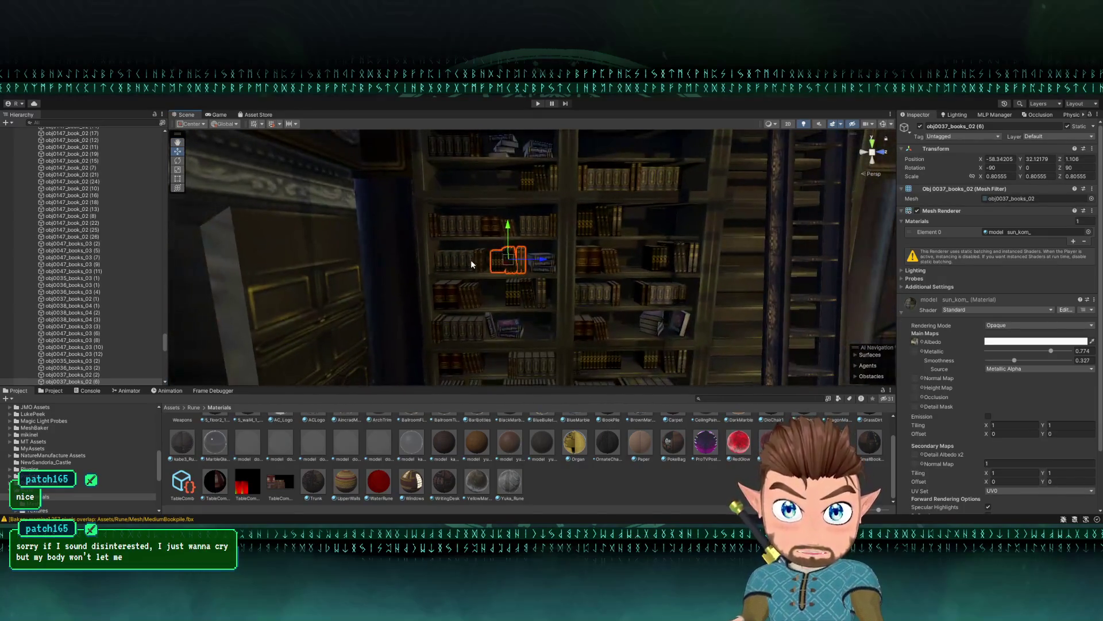
- Slide another book row to the right along its shelf
left_click(550, 272, "shift")
left_click_drag(549, 271, 519, 275)
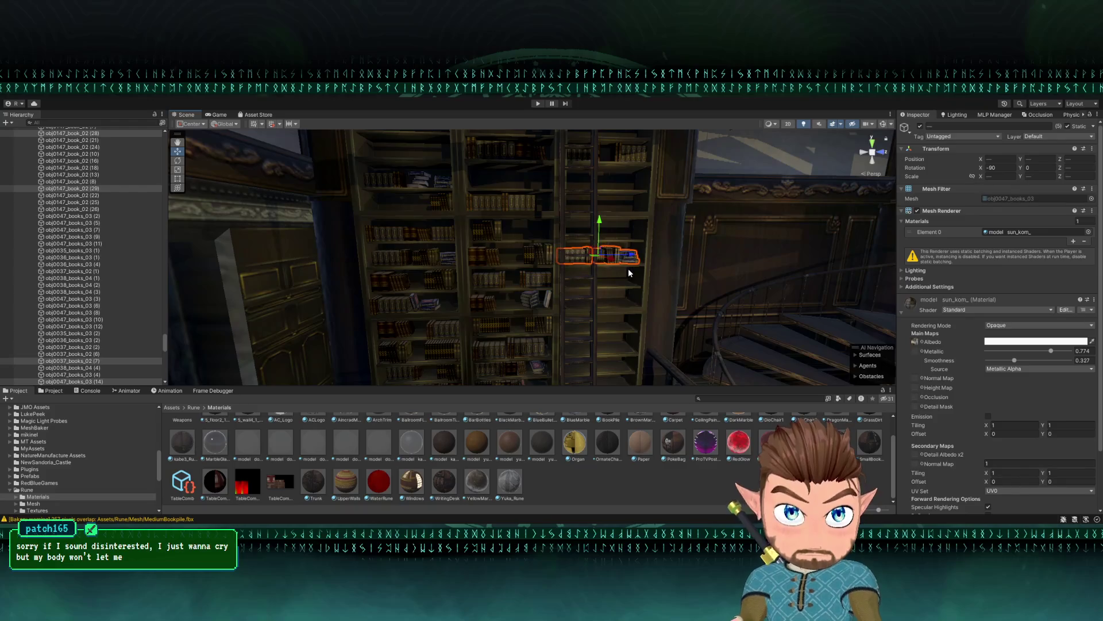
left_click_drag(619, 265, 547, 193)
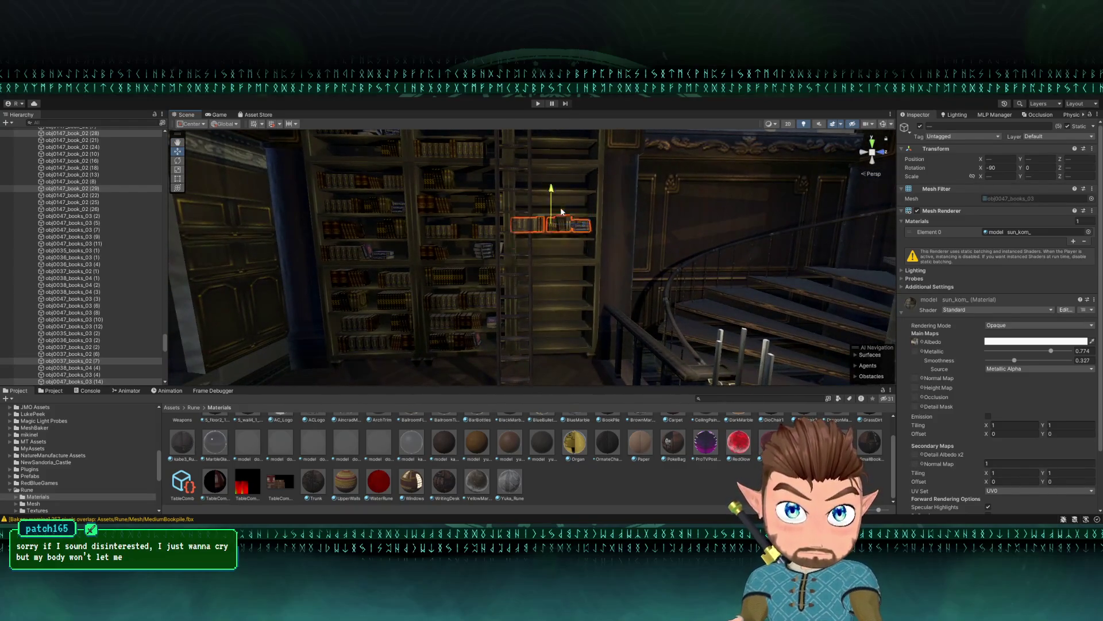
key("f")
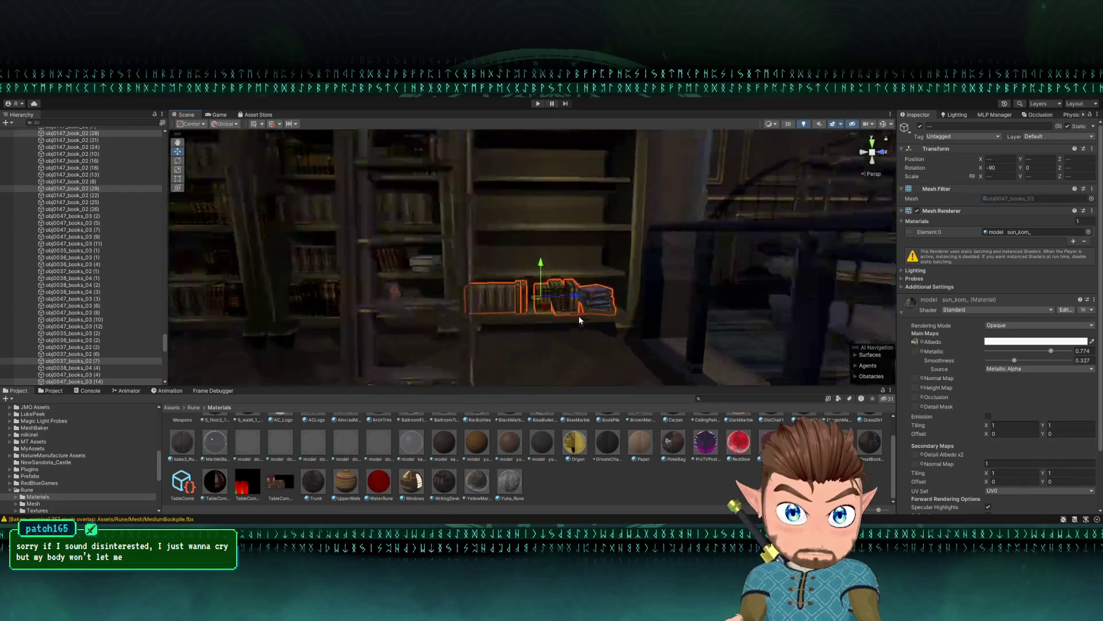
mouse_move(492, 276)
left_mouse_down()
mouse_move(516, 270)
mouse_move(483, 253)
mouse_move(506, 239)
left_mouse_up()
- Select the upper-shelf book row, then another book group on the bookcase
left_click(491, 264)
left_click(566, 213)
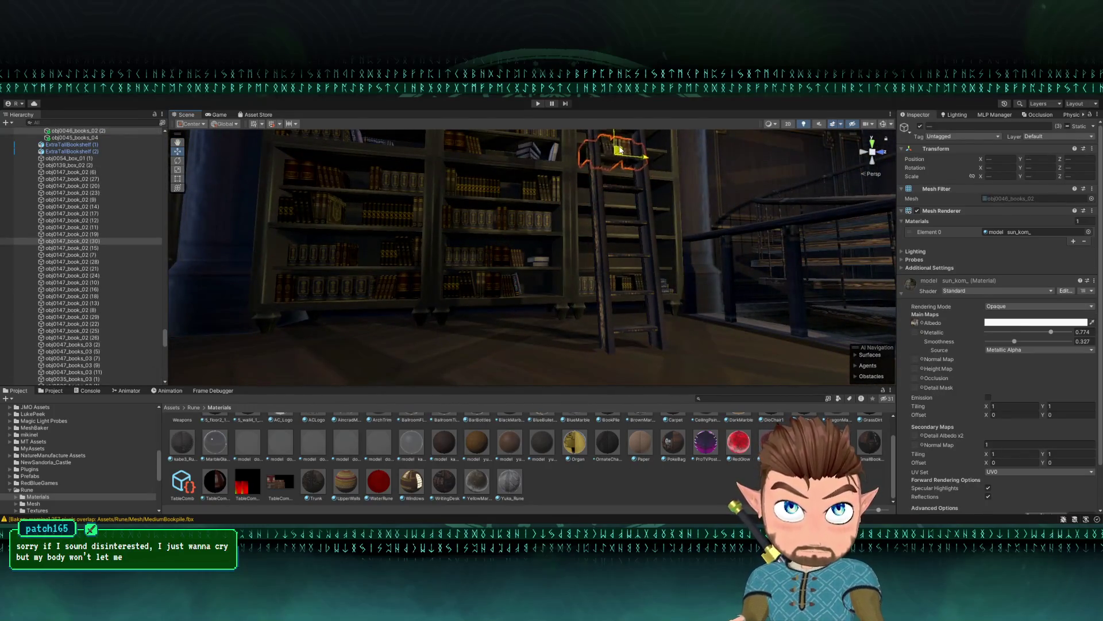
key("f")
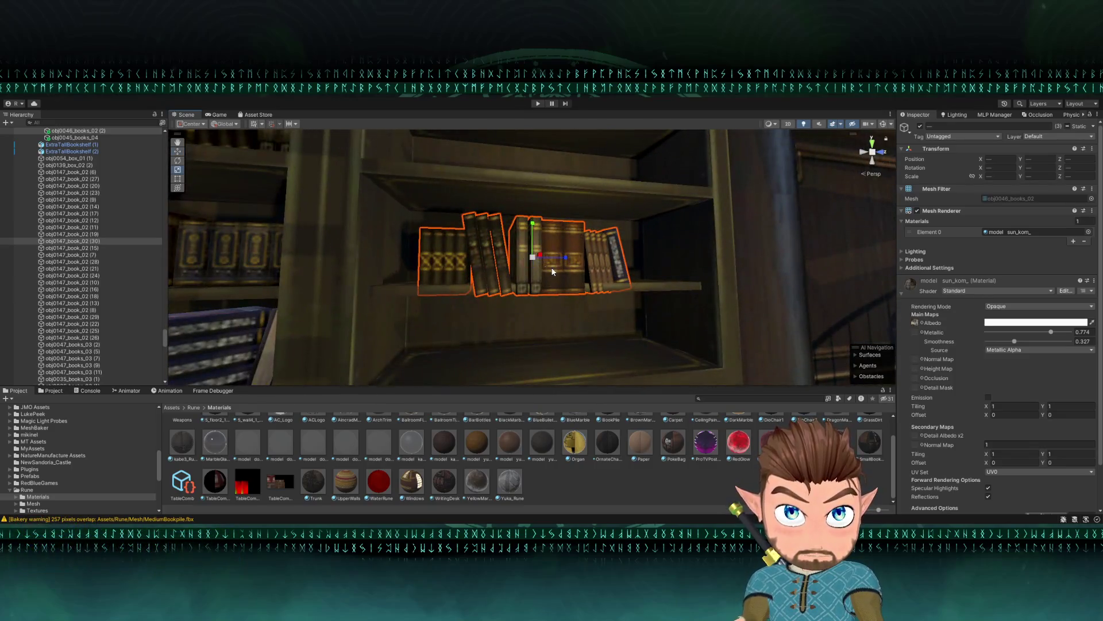
mouse_move(553, 271)
left_mouse_down()
mouse_move(439, 253)
mouse_move(622, 261)
mouse_move(523, 242)
mouse_move(478, 214)
mouse_move(522, 240)
mouse_move(480, 251)
left_mouse_up()
scroll(500, 230, "down", 3)
mouse_move(435, 285)
left_mouse_down()
mouse_move(409, 278)
mouse_move(452, 287)
mouse_move(356, 312)
mouse_move(419, 251)
left_mouse_up()
left_click(426, 280)
- Scale the selected book row narrower and slide it along the shelf
key("f")
key("r")
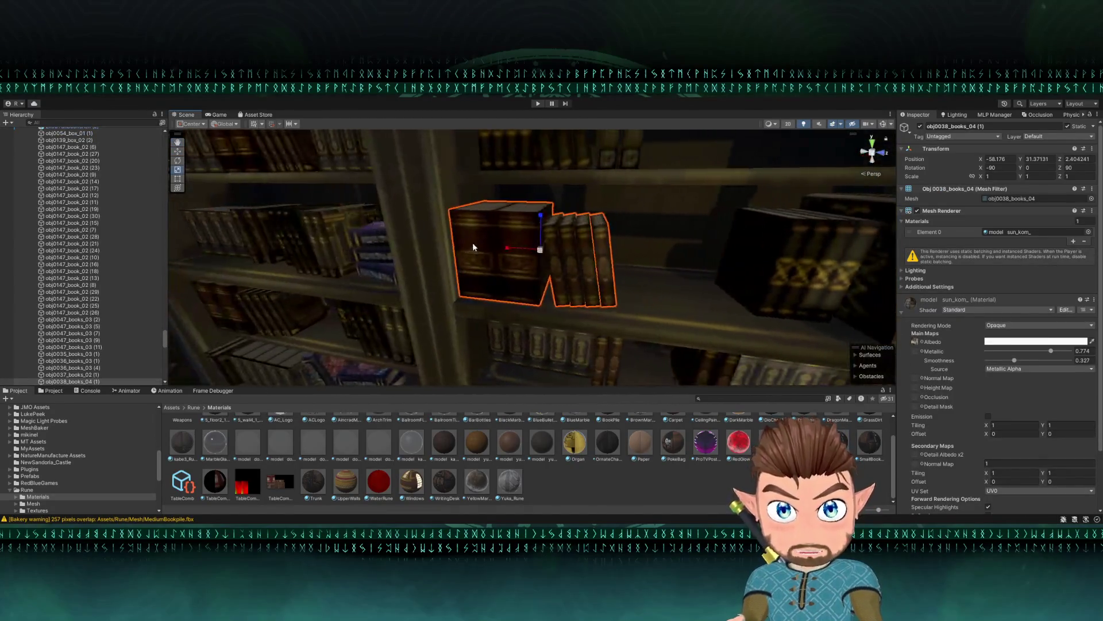
left_click_drag(508, 251, 515, 253)
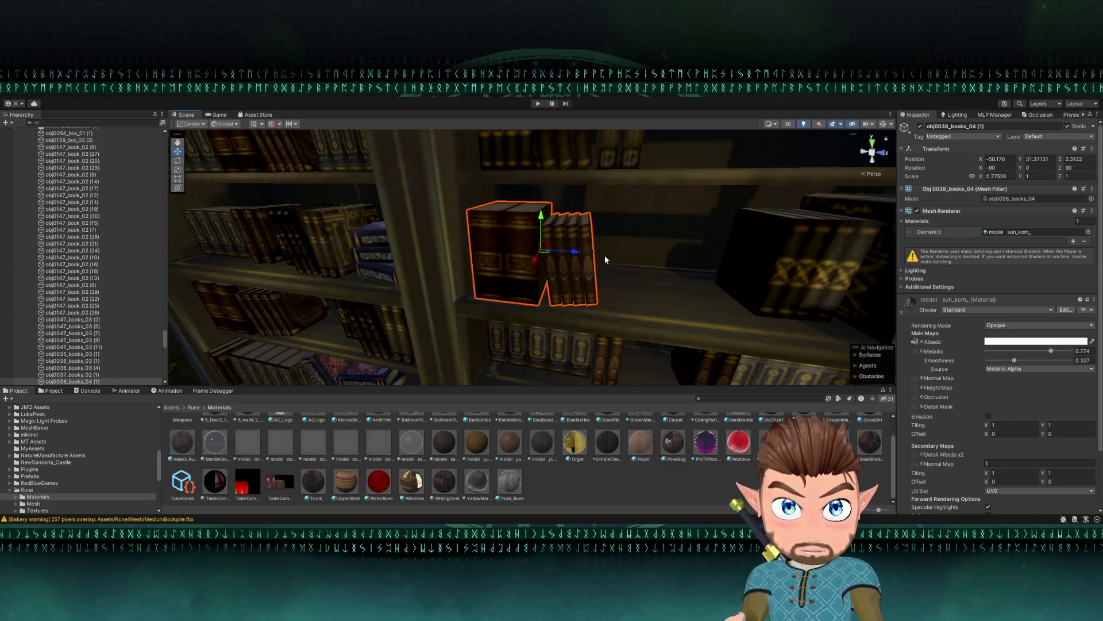
left_click(566, 247)
left_click(566, 247)
left_click_drag(573, 249, 558, 257)
scroll(558, 256, "down", 5)
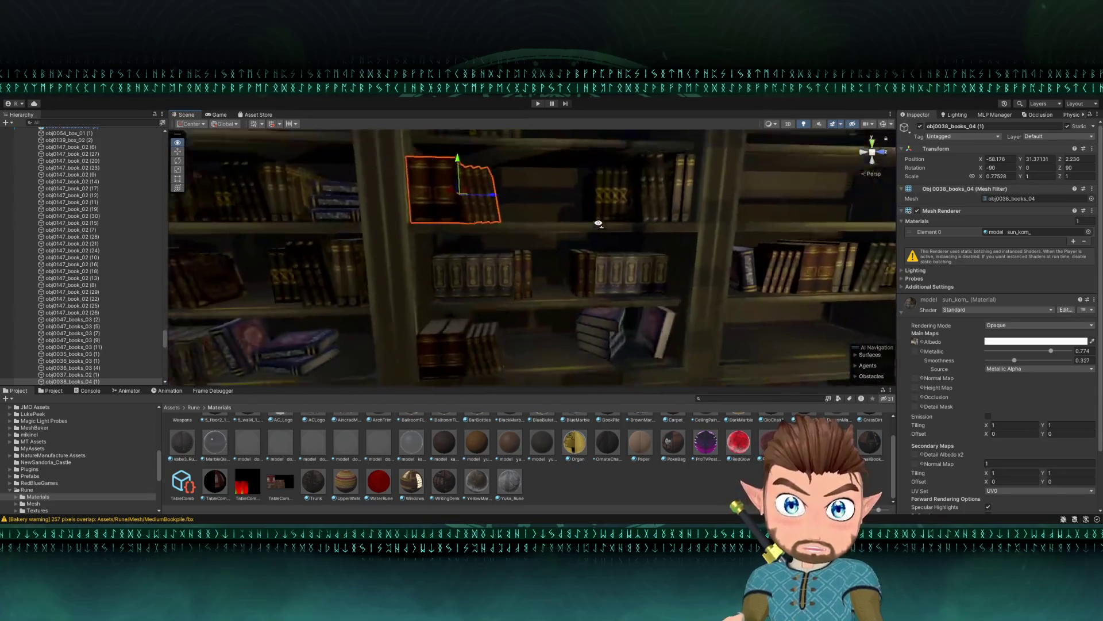
- Select book rows across the shelves, ending with the short row on the bottom shelf
left_click(594, 220)
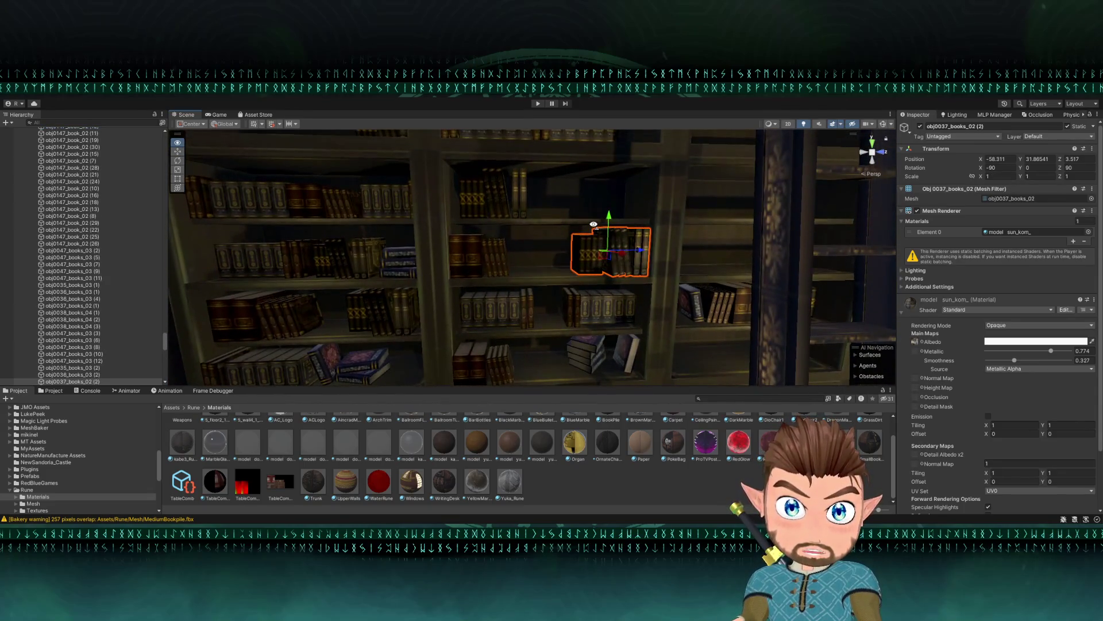
left_click(581, 302)
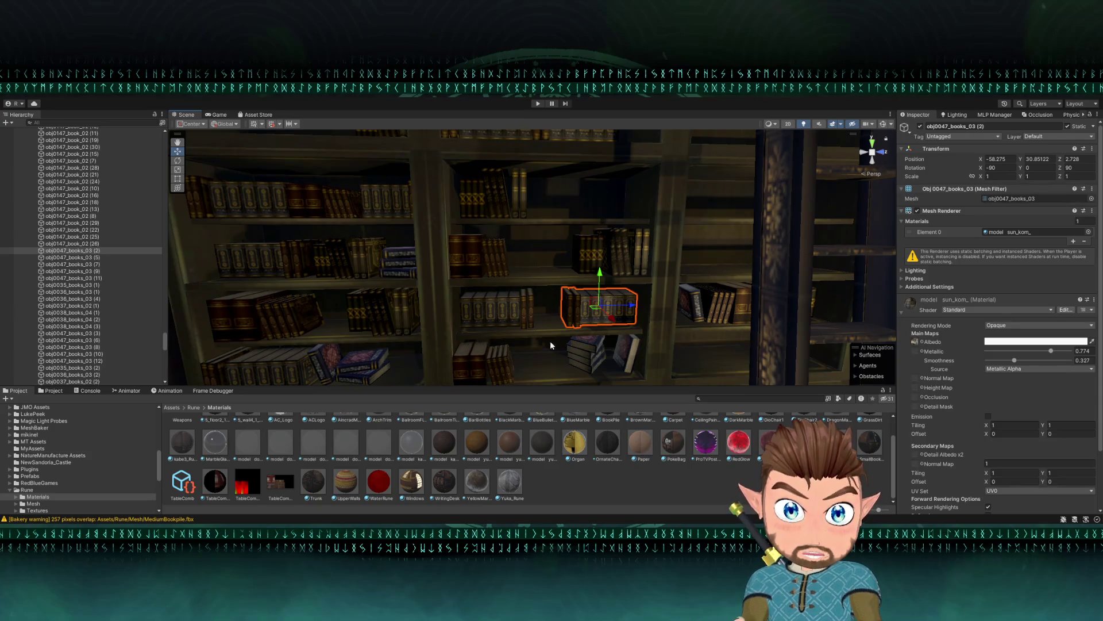
left_click_drag(437, 320, 391, 285)
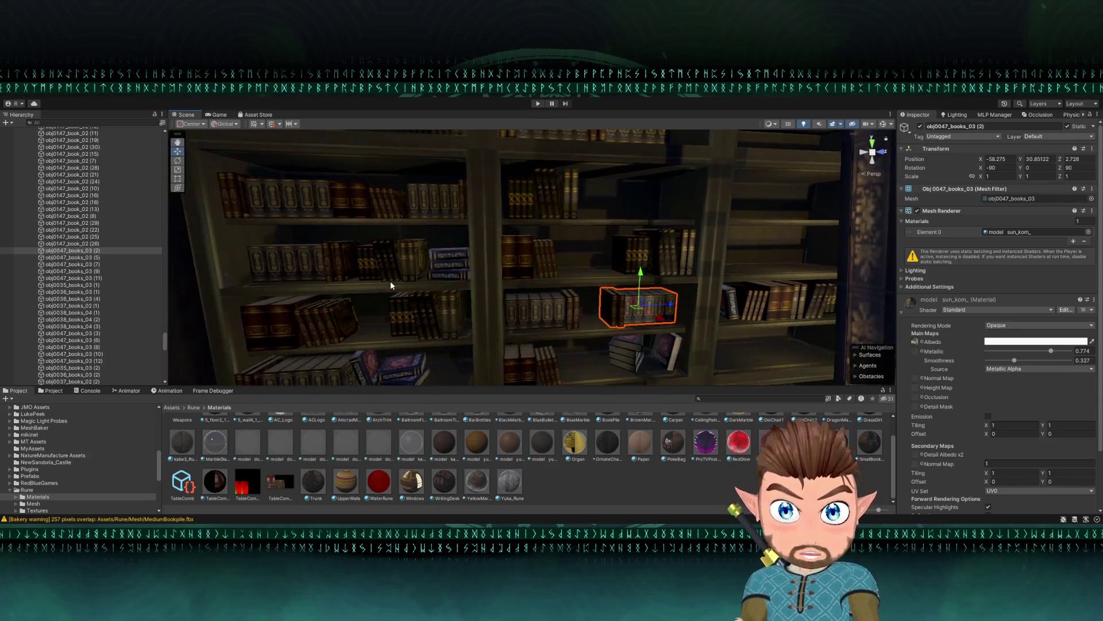
left_click(332, 269)
left_click(533, 297)
left_click(436, 313)
left_click_drag(474, 298, 352, 273)
left_click(318, 303)
left_click(520, 345)
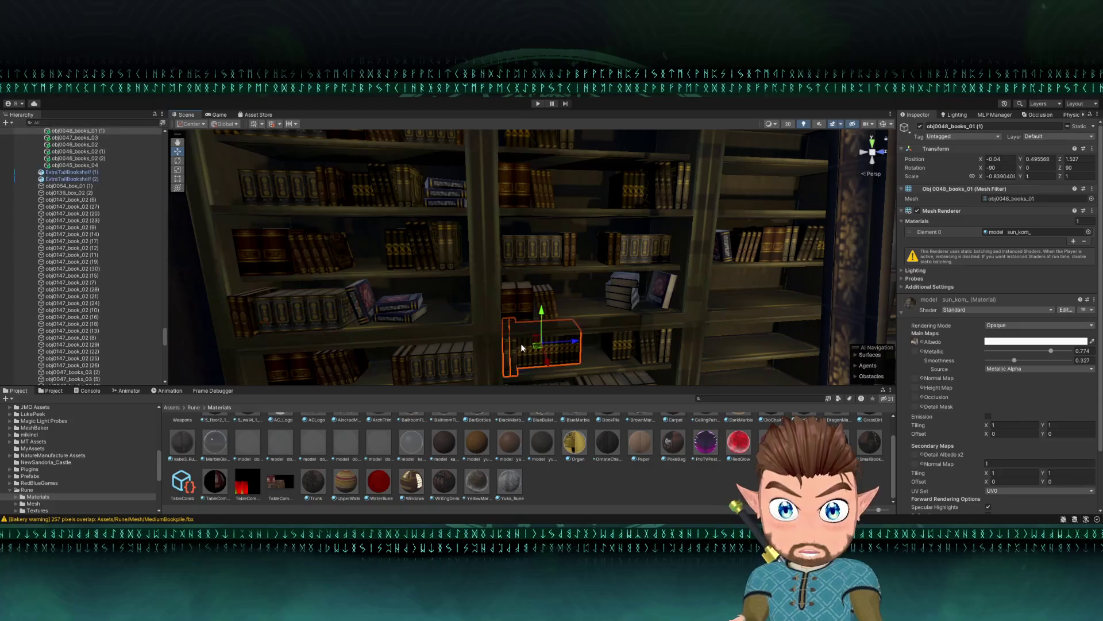
- Lift the short book row up to a higher shelf and rest it on the shelf surface
left_click_drag(535, 339, 739, 188)
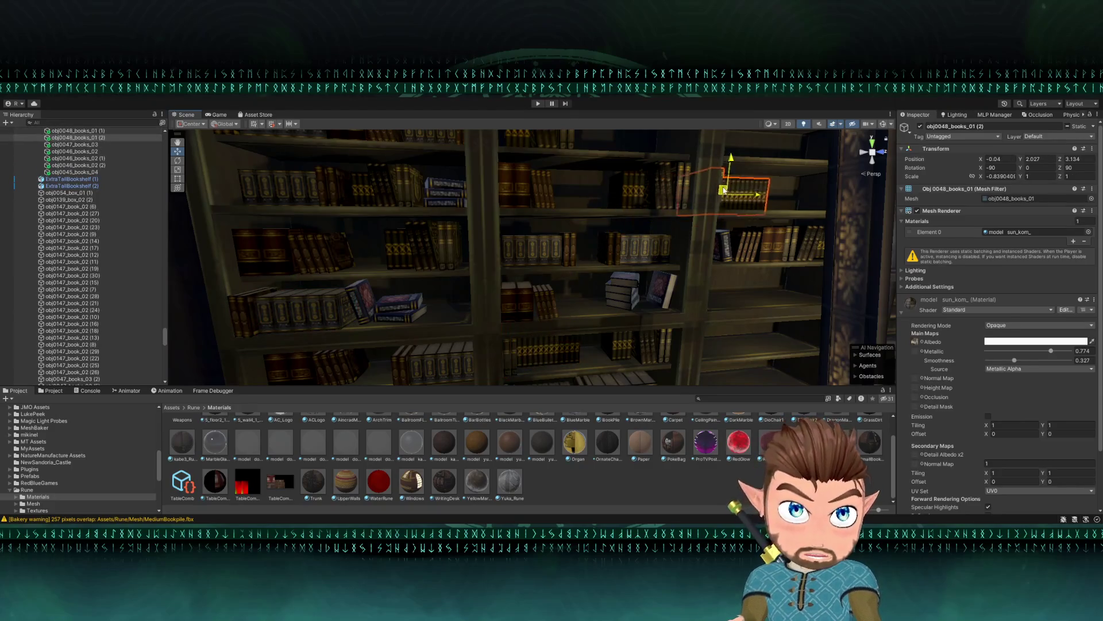
key("f")
left_click_drag(533, 224, 482, 263)
key("r")
key("w")
mouse_move(555, 258)
left_mouse_down()
mouse_move(660, 262)
mouse_move(617, 269)
mouse_move(604, 253)
mouse_move(572, 274)
mouse_move(483, 270)
left_mouse_up()
mouse_move(467, 219)
left_mouse_down()
mouse_move(511, 189)
mouse_move(514, 339)
mouse_move(515, 307)
left_mouse_up()
- Fine-tune the raised book row's height and slide it right along the shelf
key("f")
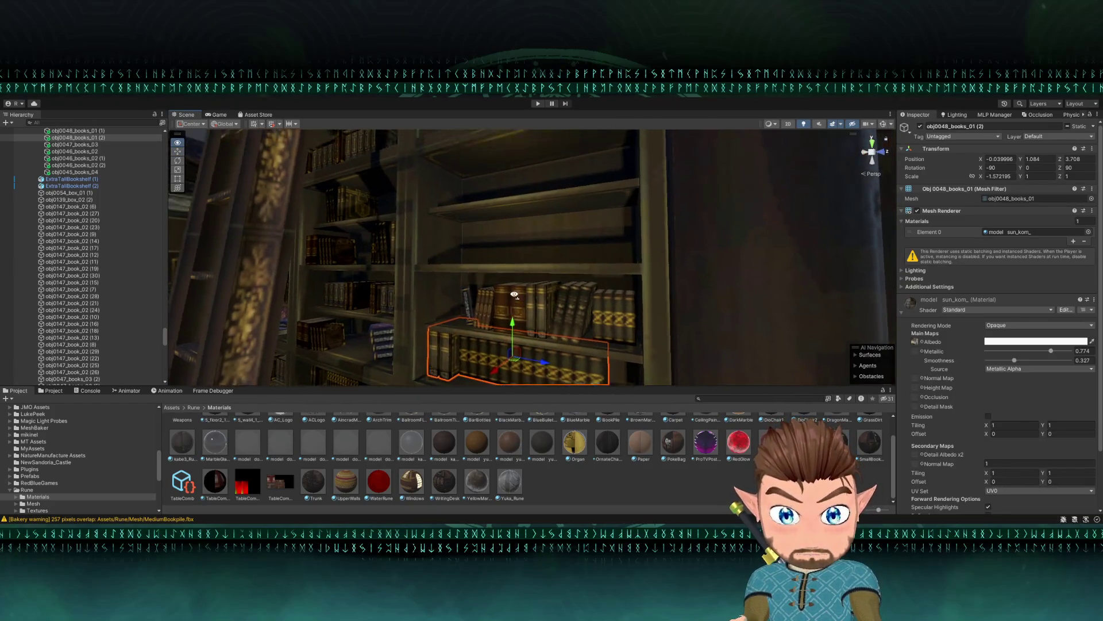
left_click_drag(495, 248, 488, 251)
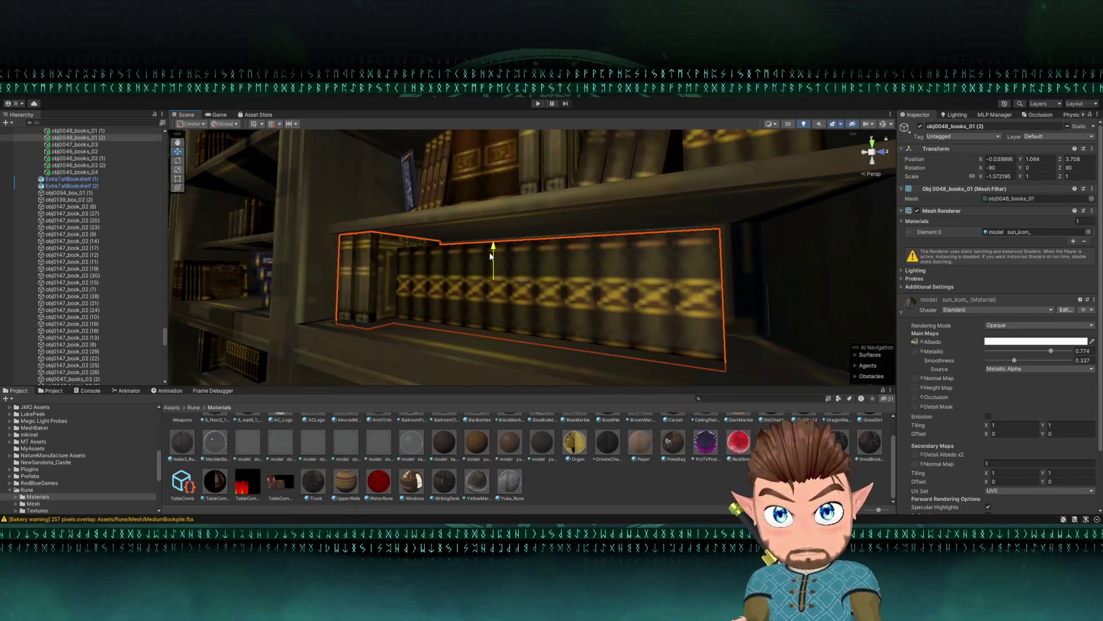
scroll(579, 250, "down", 10)
key("f")
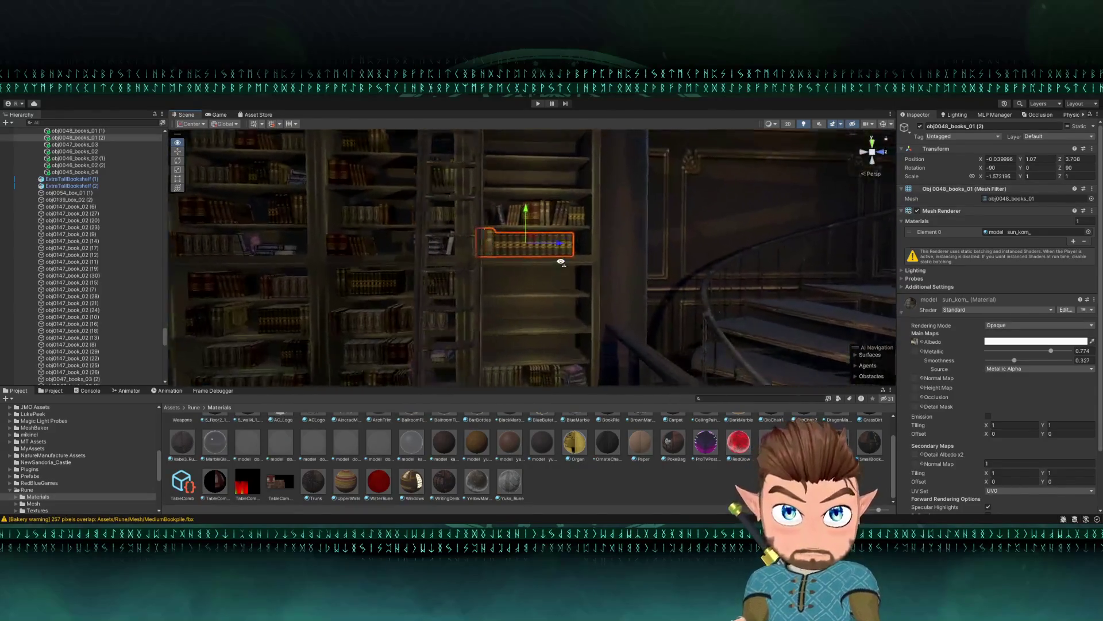
left_click_drag(456, 235, 487, 233)
scroll(487, 233, "down", 5)
mouse_move(506, 270)
left_mouse_down()
mouse_move(533, 305)
mouse_move(519, 311)
left_mouse_up()
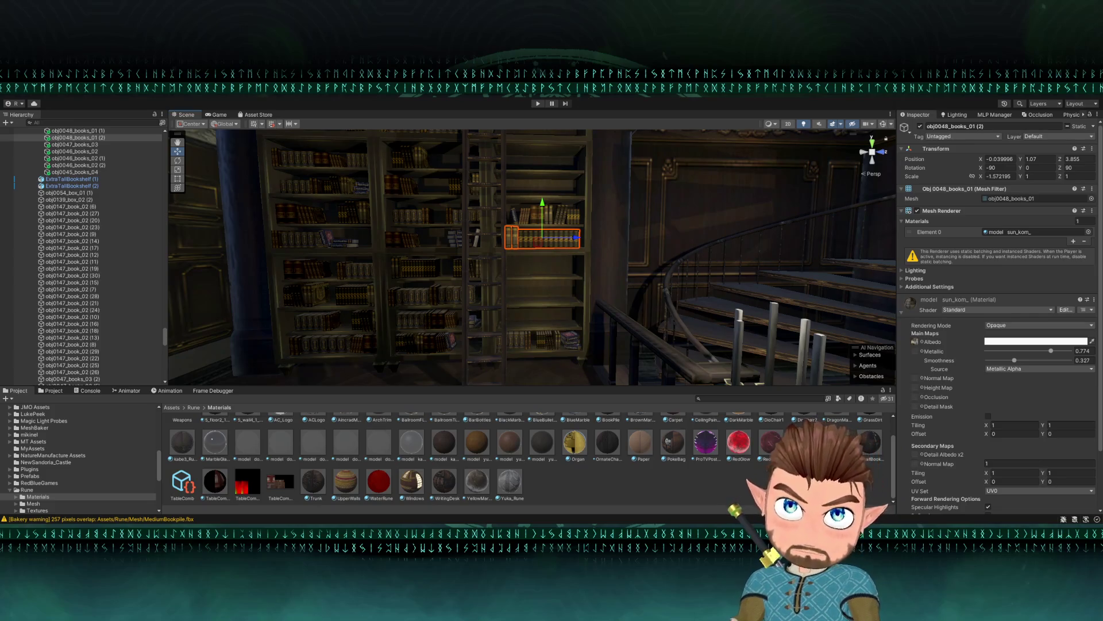
key("w")
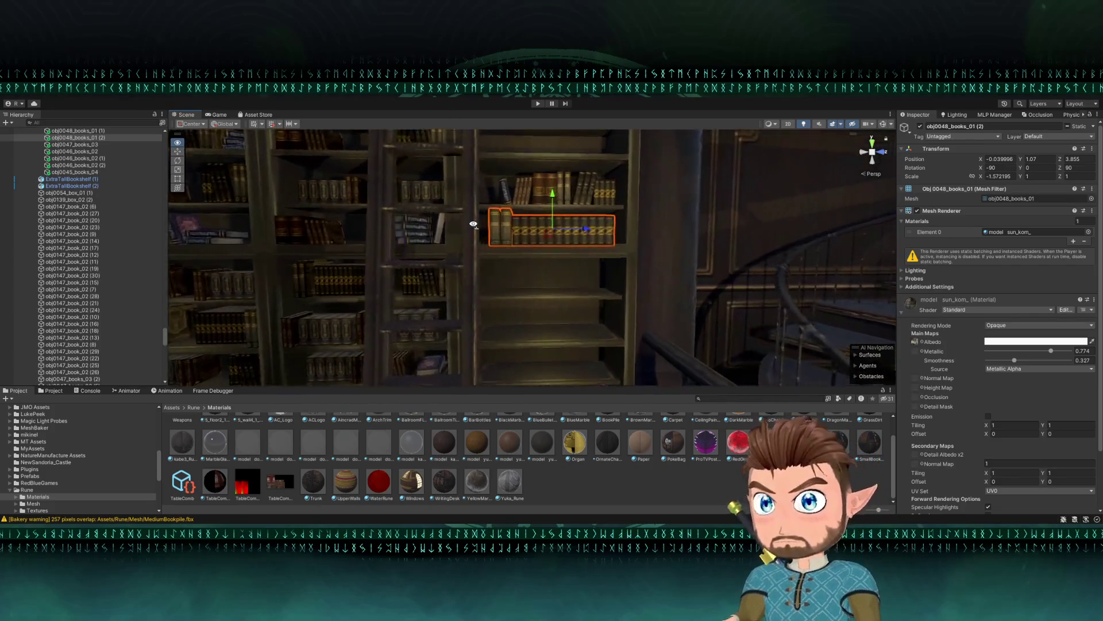
key("a")
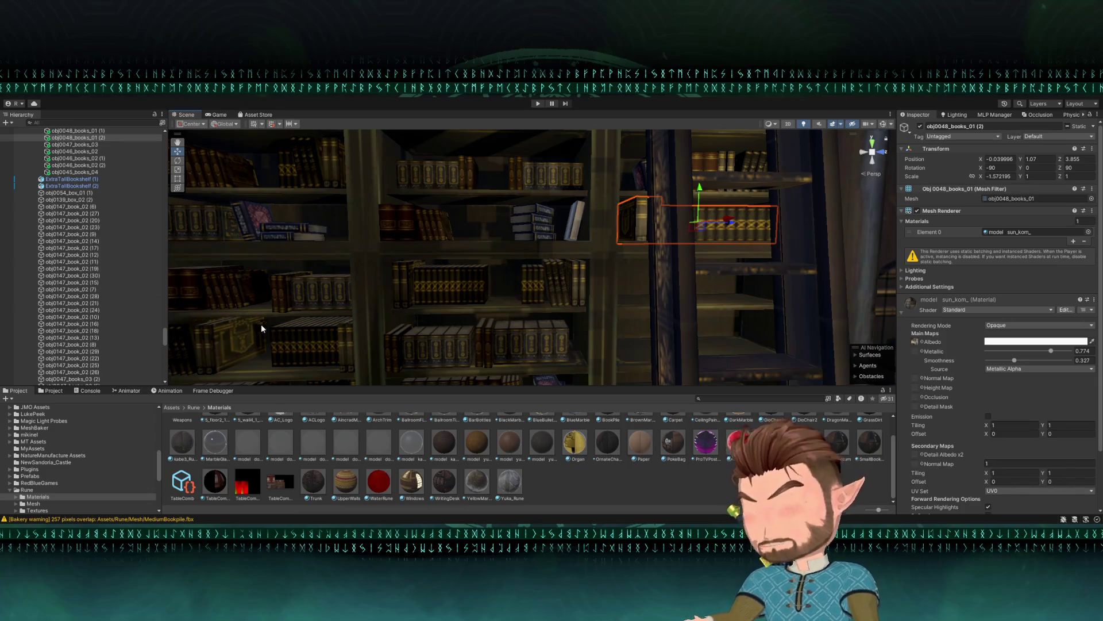
- Duplicate two adjacent book rows and slide the copies along the shelf
mouse_move(511, 286)
left_mouse_down()
mouse_move(493, 287)
mouse_move(512, 275)
left_mouse_up()
left_click(478, 275)
left_click(459, 268, "shift")
key("ctrl+d")
left_click_drag(518, 271, 520, 271)
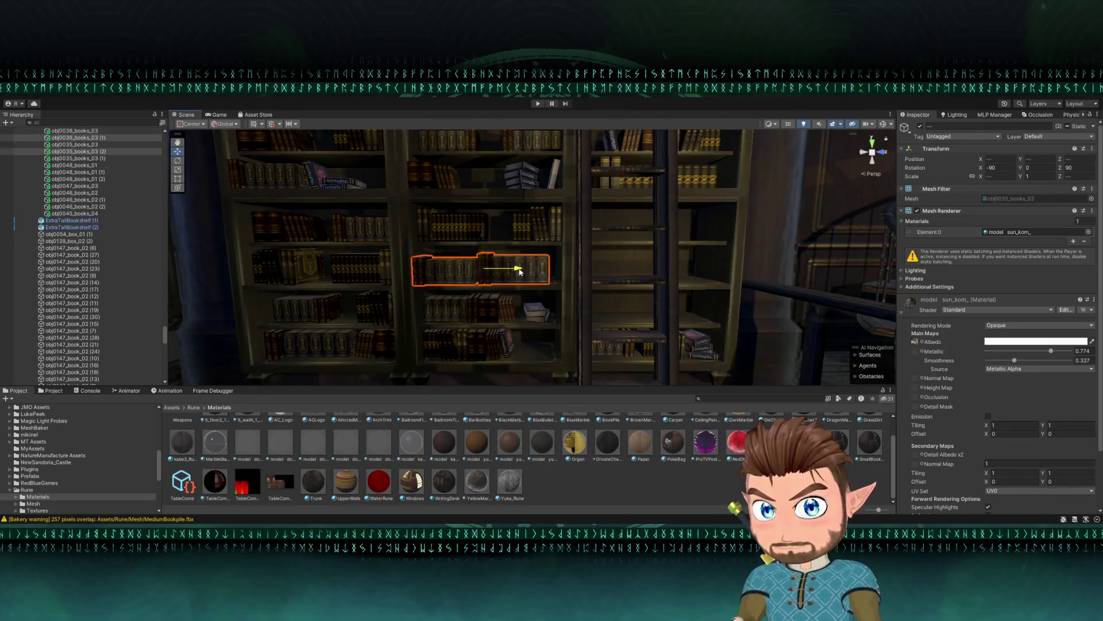
- Delete the left book group and shrink the remaining right group
key("w")
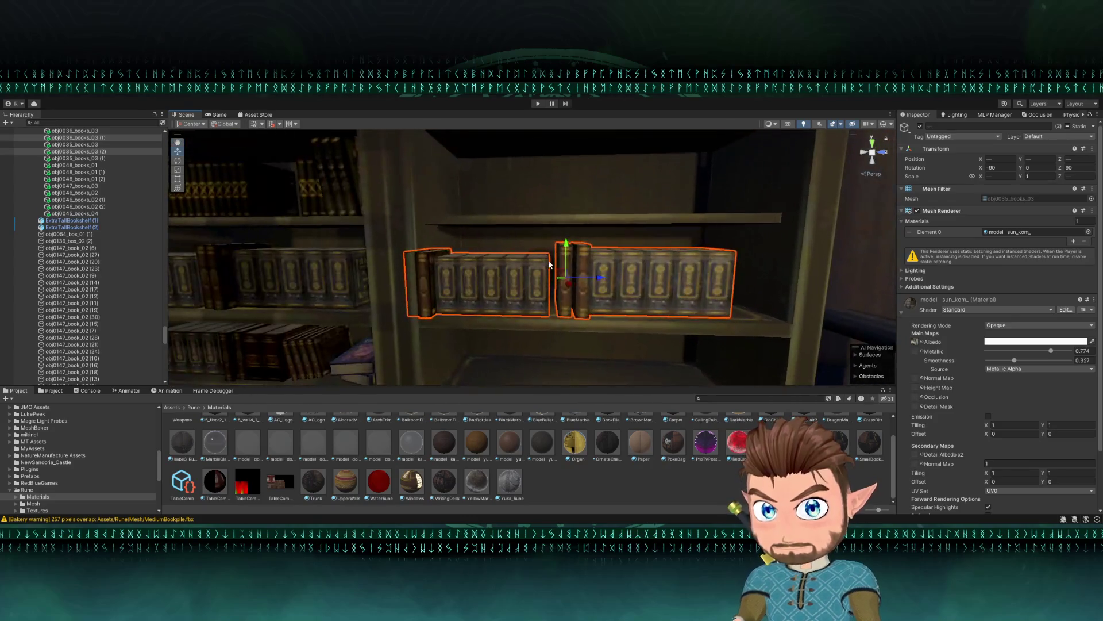
left_click(575, 177)
left_click_drag(562, 231, 494, 277)
left_click(495, 277)
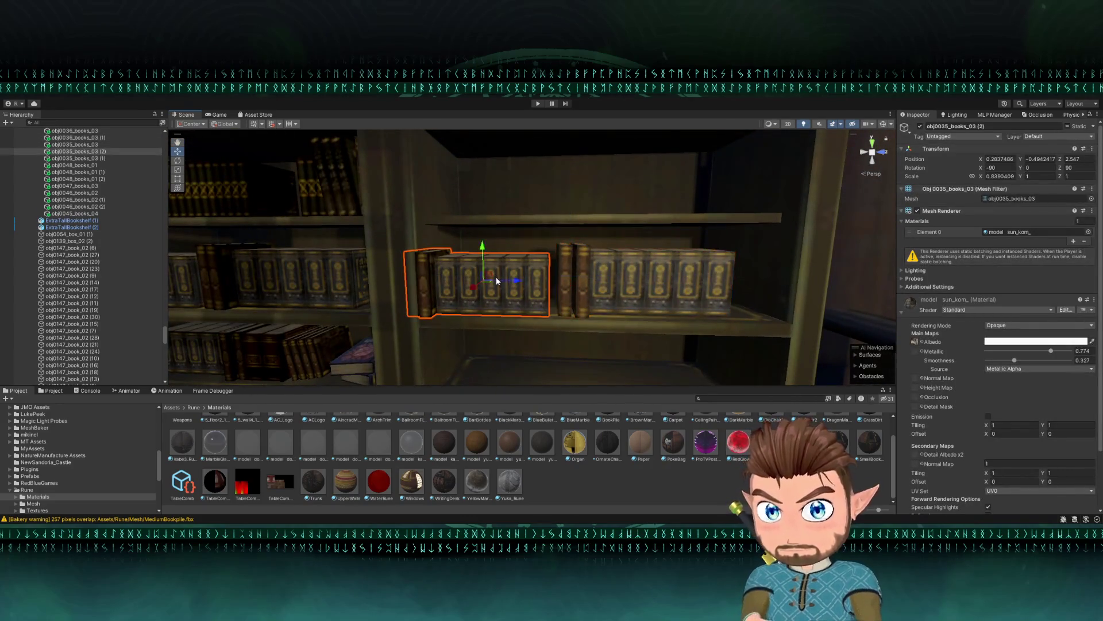
key("Delete")
left_click(631, 272)
mouse_move(630, 271)
left_mouse_down()
mouse_move(696, 285)
mouse_move(665, 287)
mouse_move(642, 242)
mouse_move(519, 261)
mouse_move(579, 265)
mouse_move(526, 262)
mouse_move(635, 256)
mouse_move(402, 268)
mouse_move(461, 284)
left_mouse_up()
key("r")
key("w")
- Duplicate a single book, turn its spine forward and lower it onto the shelf
left_click(518, 302)
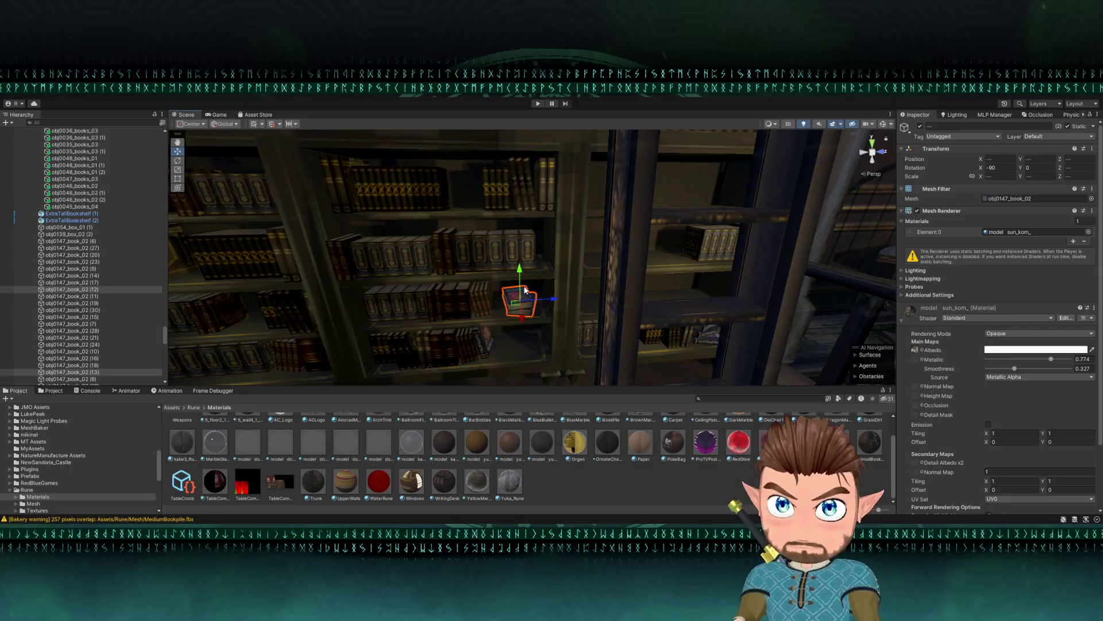
key("ctrl+d")
key("f")
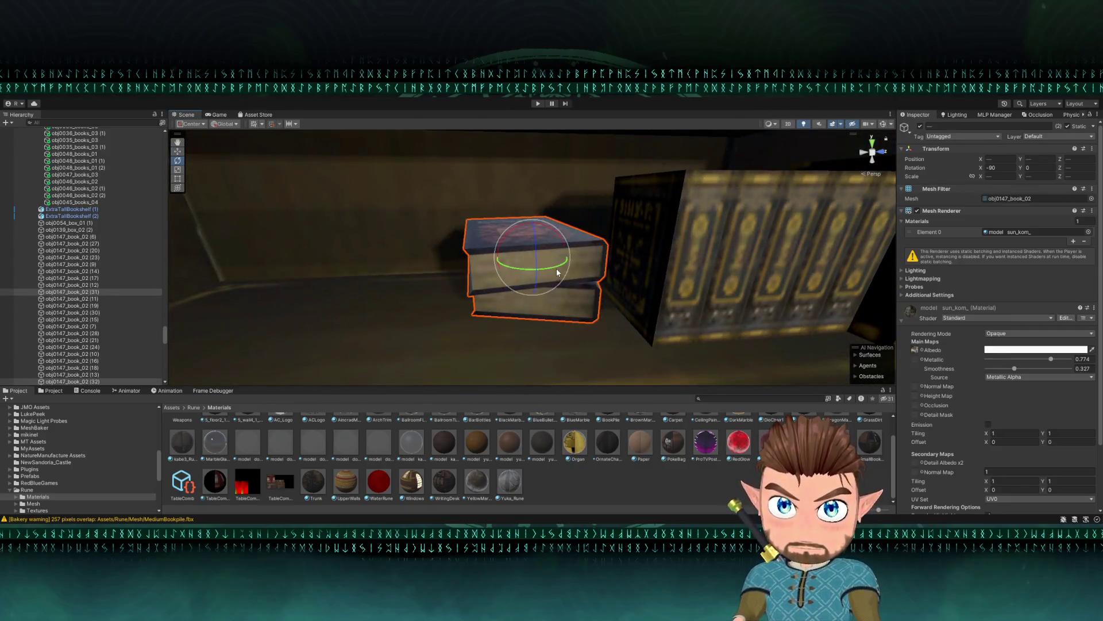
mouse_move(557, 272)
left_mouse_down()
mouse_move(430, 274)
mouse_move(520, 277)
left_mouse_up()
key("w")
mouse_move(528, 228)
left_mouse_down()
mouse_move(512, 247)
mouse_move(533, 242)
mouse_move(508, 282)
mouse_move(534, 281)
mouse_move(518, 287)
mouse_move(498, 227)
left_mouse_up()
key("w")
- Select a book row farther along the shelves and settle it down onto its shelf
scroll(498, 227, "down", 5)
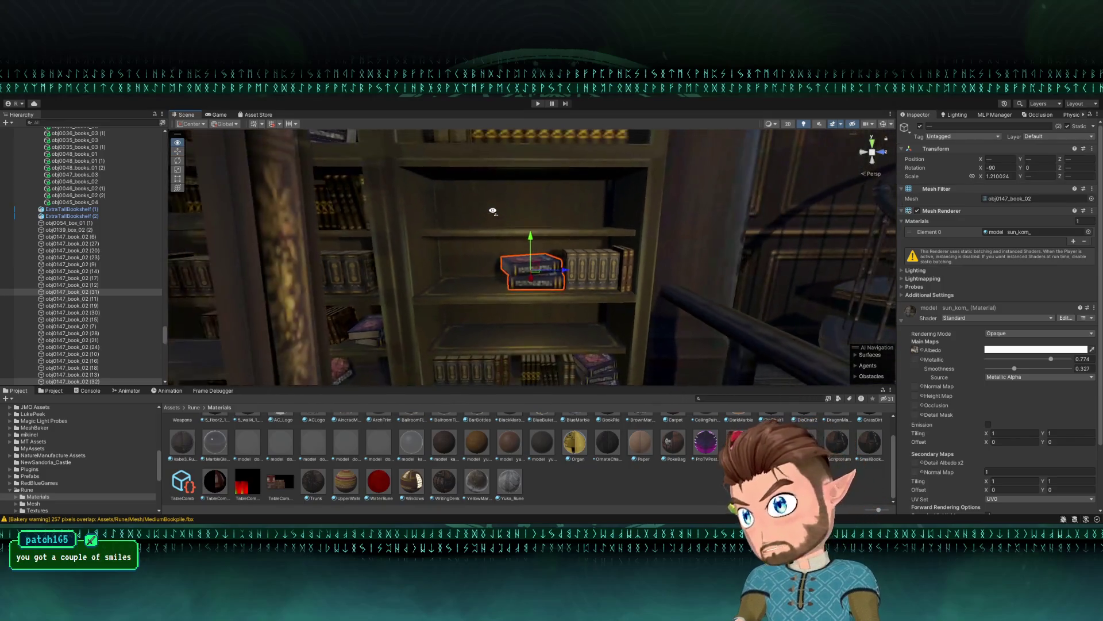
key("a")
key("a")
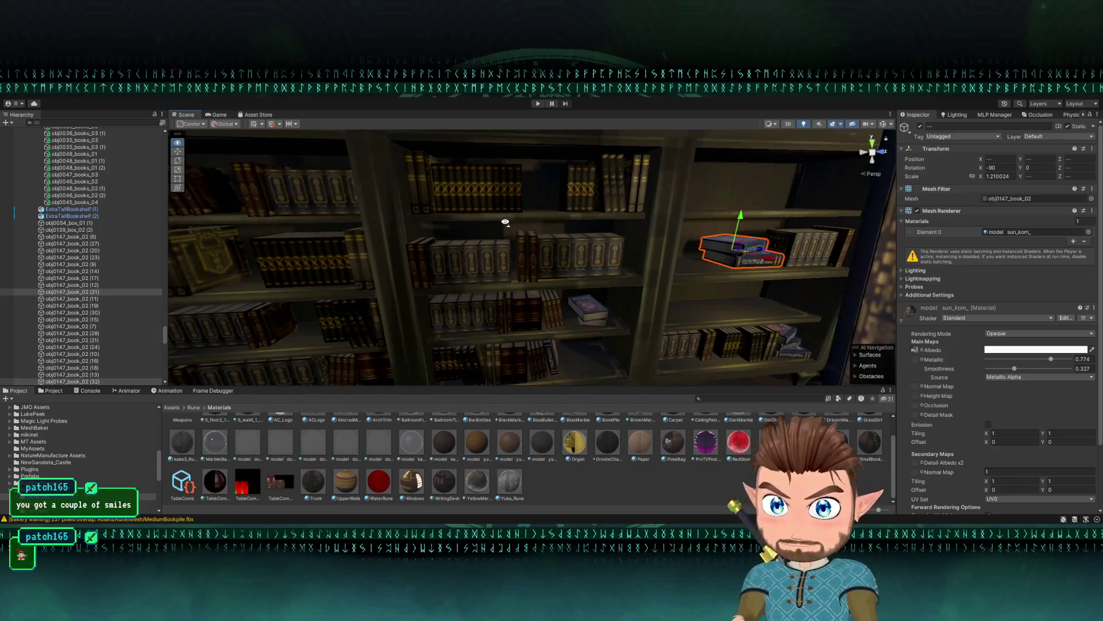
key("w")
key("d")
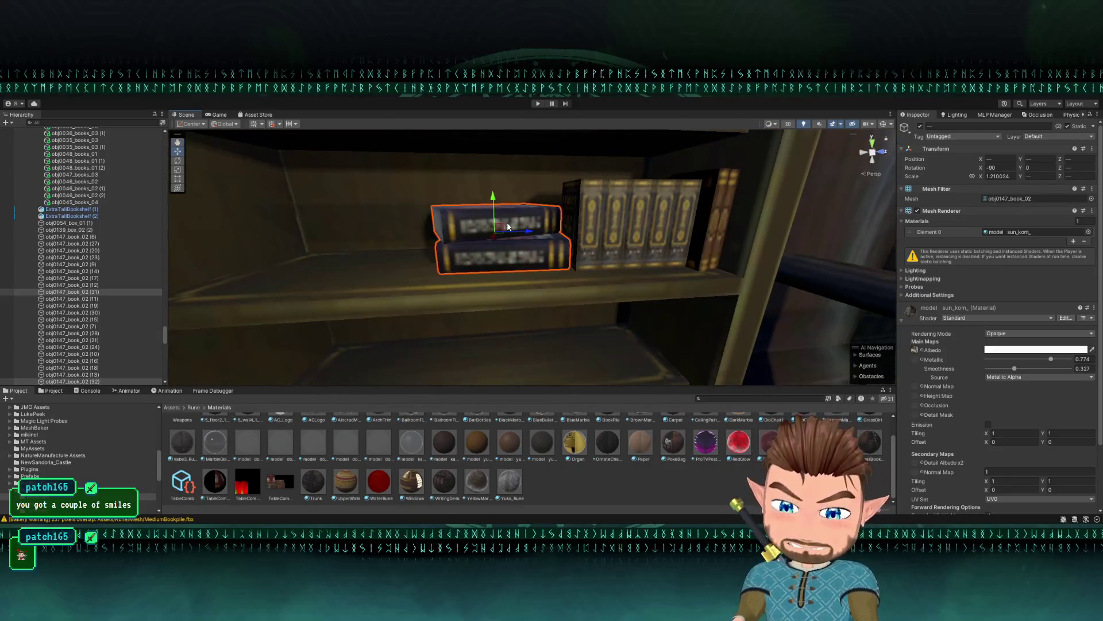
key("s")
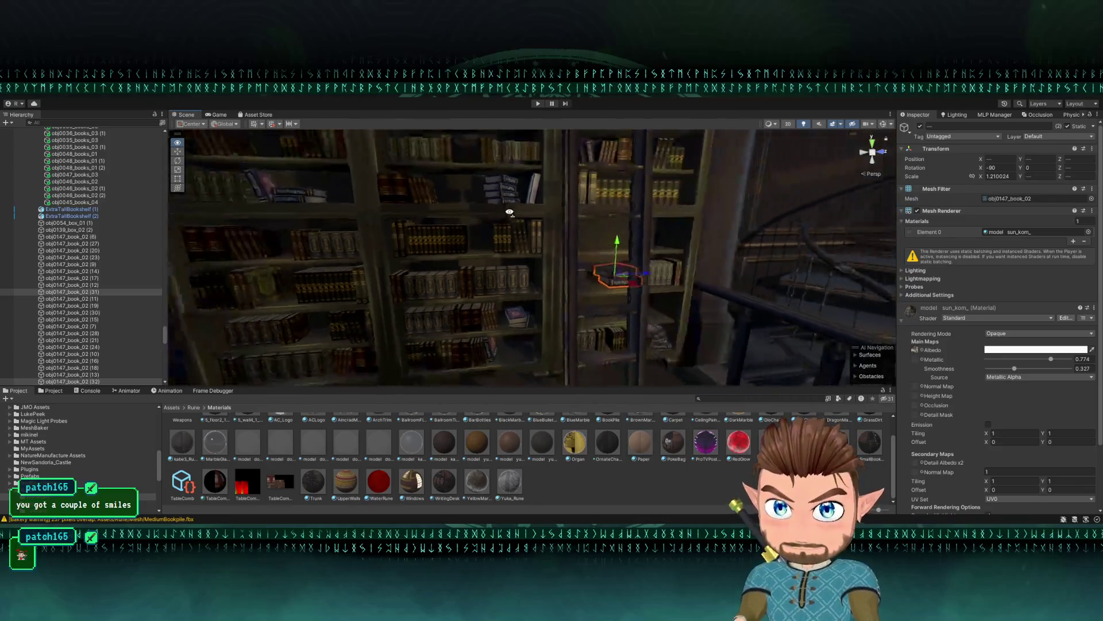
key("w")
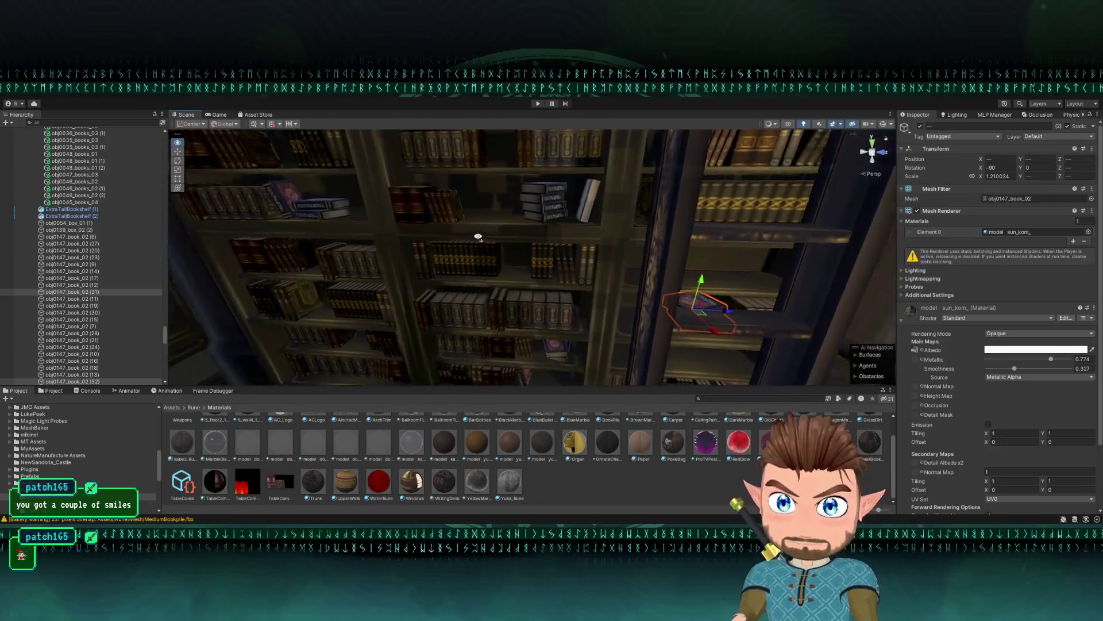
key("s")
left_click(492, 227)
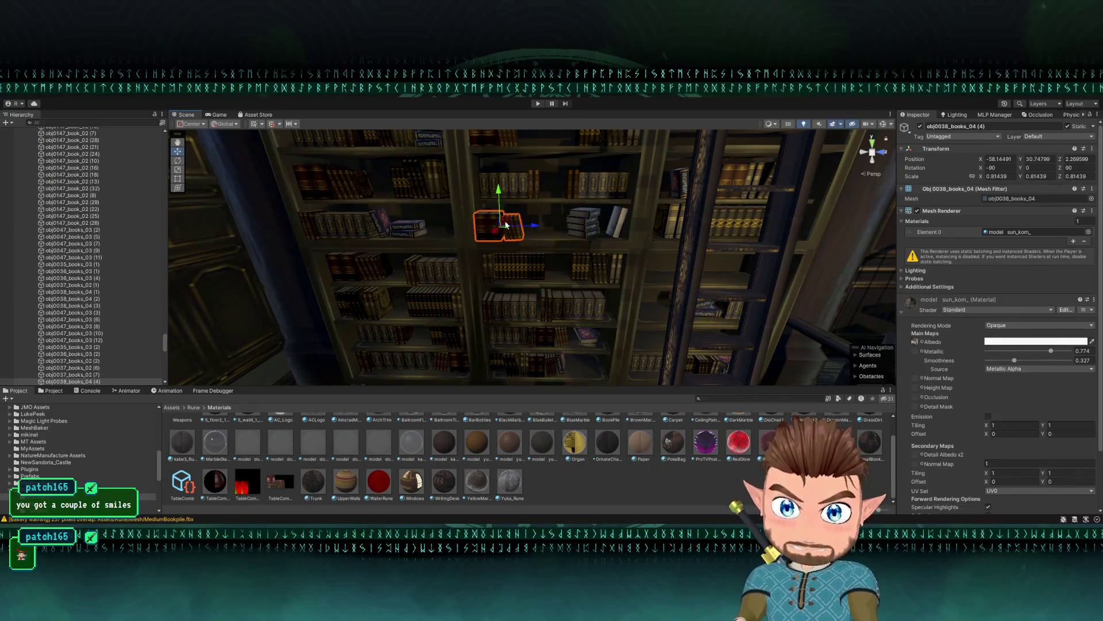
left_click_drag(664, 307, 660, 298)
key("f")
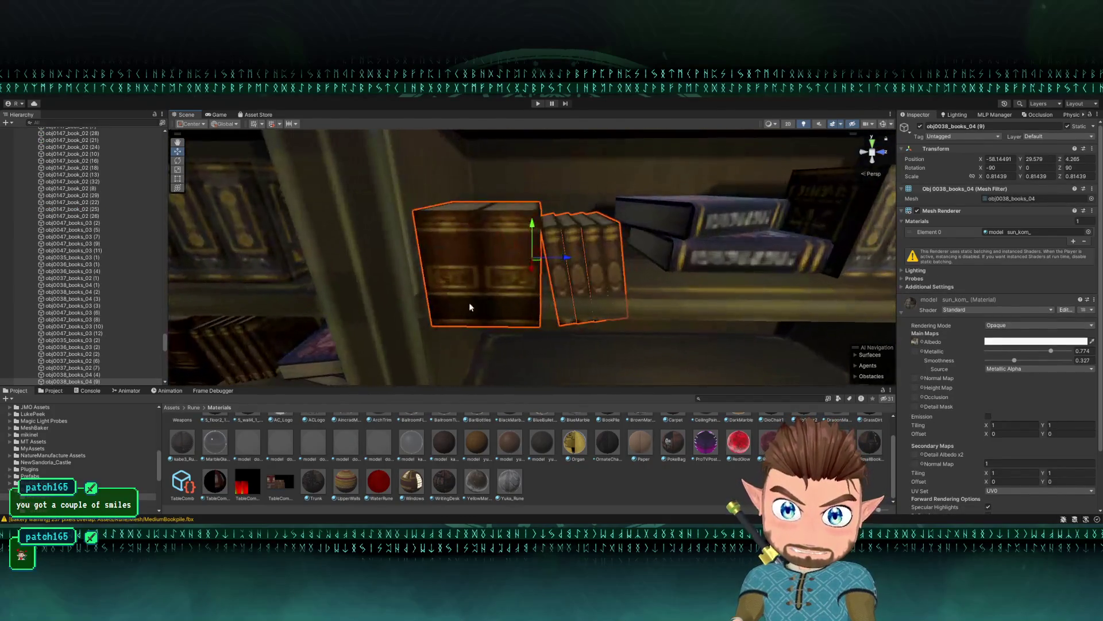
mouse_move(431, 325)
left_mouse_down()
mouse_move(422, 295)
mouse_move(403, 320)
mouse_move(480, 327)
left_mouse_up()
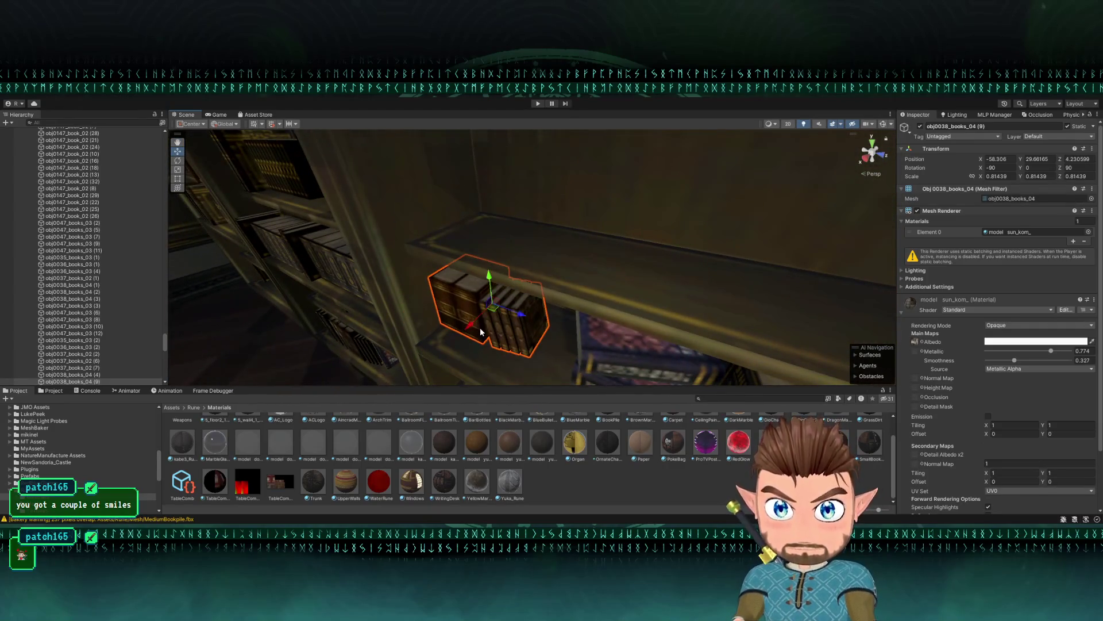
key("f")
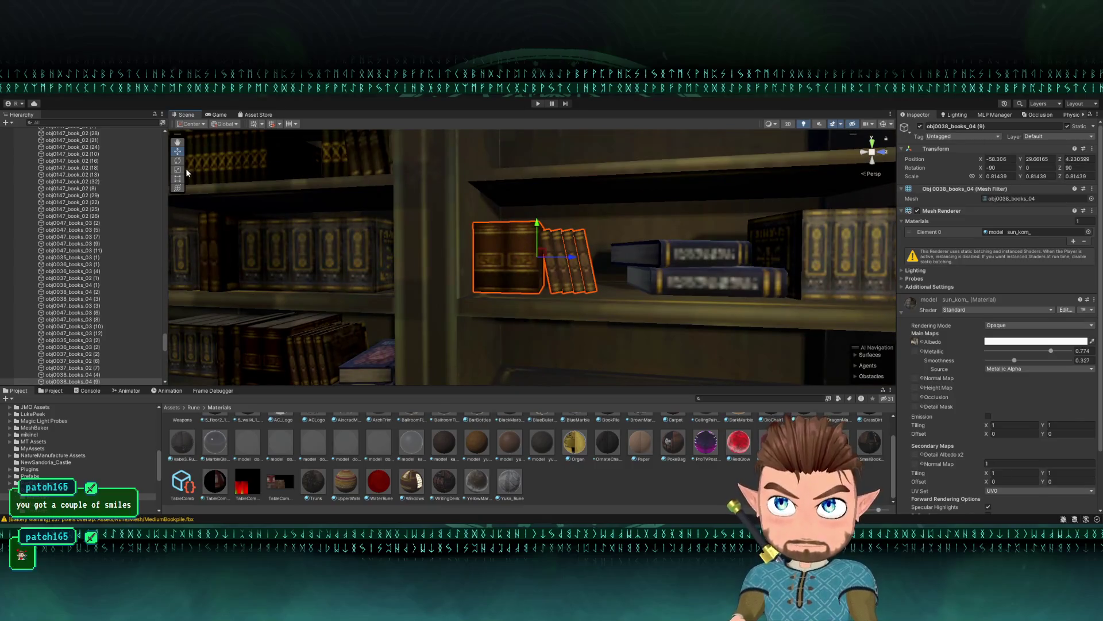
- Stretch the obj0038_books_04 row taller and wider, to a scale of about 0.92, 0.81, 1.15
mouse_move(531, 225)
left_mouse_down()
mouse_move(560, 185)
mouse_move(553, 199)
left_mouse_up()
mouse_move(598, 252)
left_mouse_down()
mouse_move(641, 252)
mouse_move(570, 269)
mouse_move(619, 281)
mouse_move(609, 266)
mouse_move(533, 269)
mouse_move(511, 251)
left_mouse_up()
key("w")
left_click(540, 276)
left_click(510, 251)
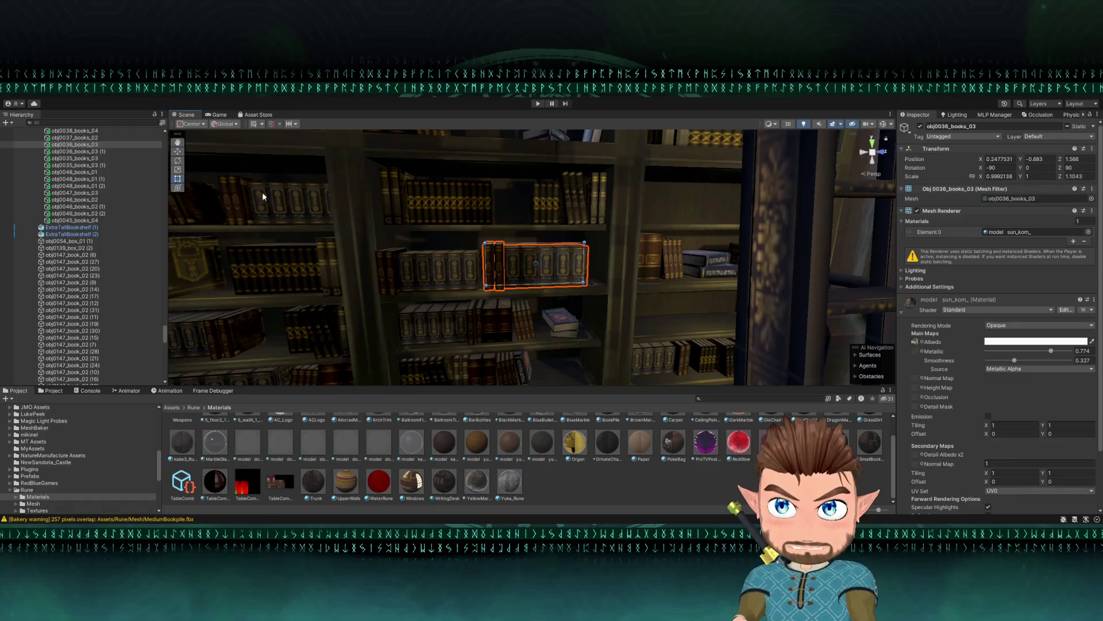
- Place the copied book row onto the left shelf and duplicate it
mouse_move(517, 238)
left_mouse_down()
mouse_move(392, 293)
mouse_move(308, 212)
left_mouse_up()
key("ctrl+d")
key("w")
- Duplicate the small stack of lying books, slide the copy left and scale it to about 1.16
left_click(297, 202)
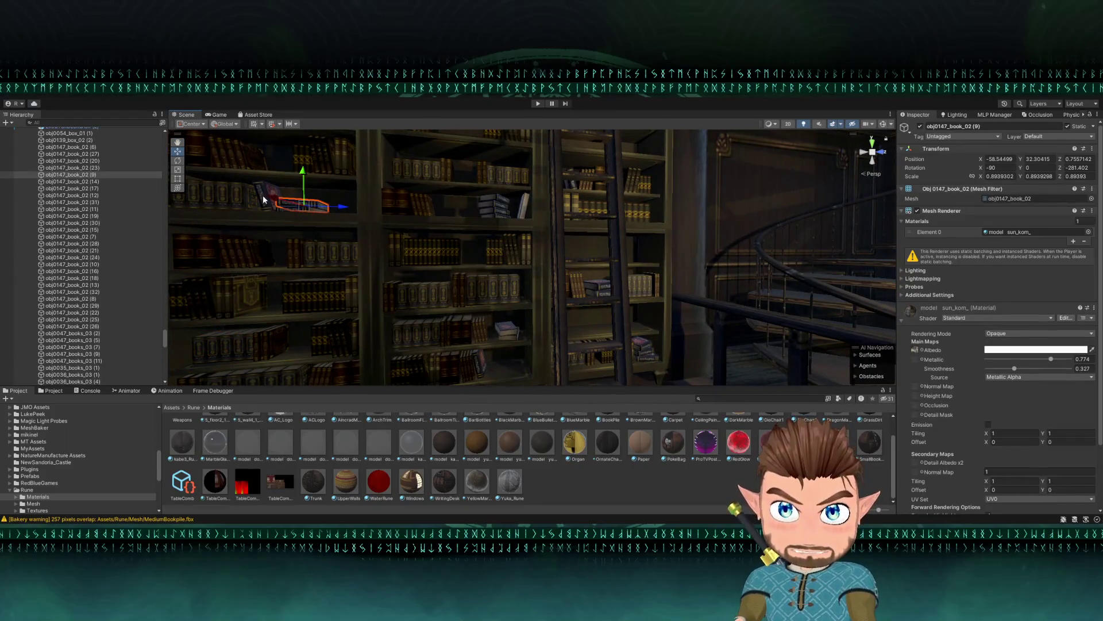
mouse_move(296, 202)
left_mouse_down()
mouse_move(256, 251)
mouse_move(678, 295)
left_mouse_up()
key("ctrl+d")
key("f")
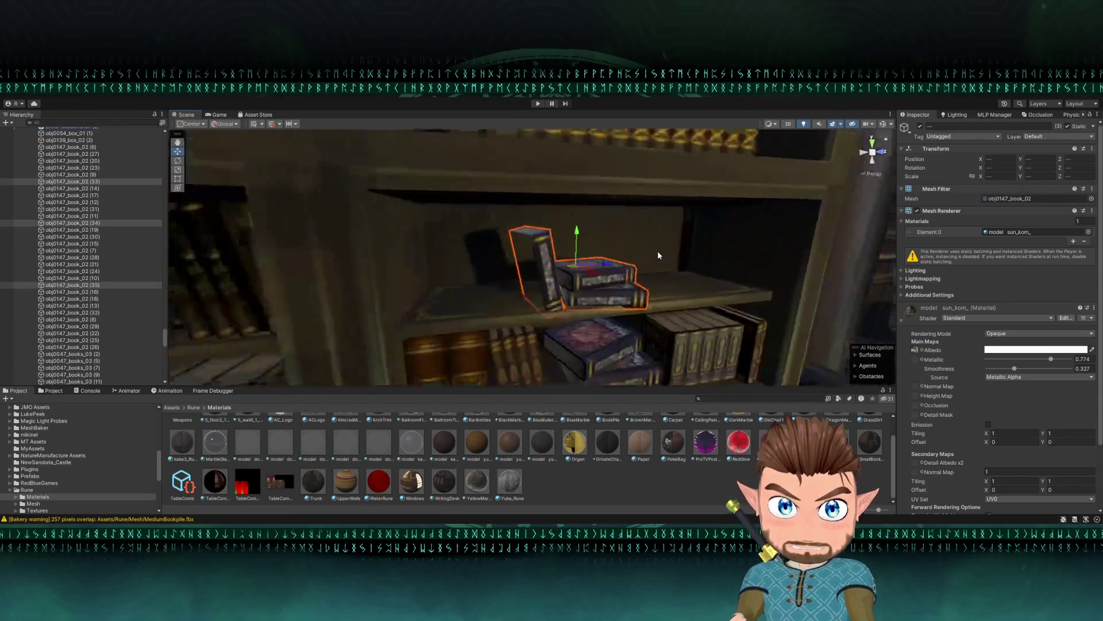
mouse_move(579, 271)
left_mouse_down()
mouse_move(485, 260)
mouse_move(498, 262)
mouse_move(498, 205)
mouse_move(499, 247)
mouse_move(512, 246)
mouse_move(380, 267)
left_mouse_up()
key("r")
key("w")
- Refine the selection within the copied book stack and check it from above
left_click(482, 260, "shift")
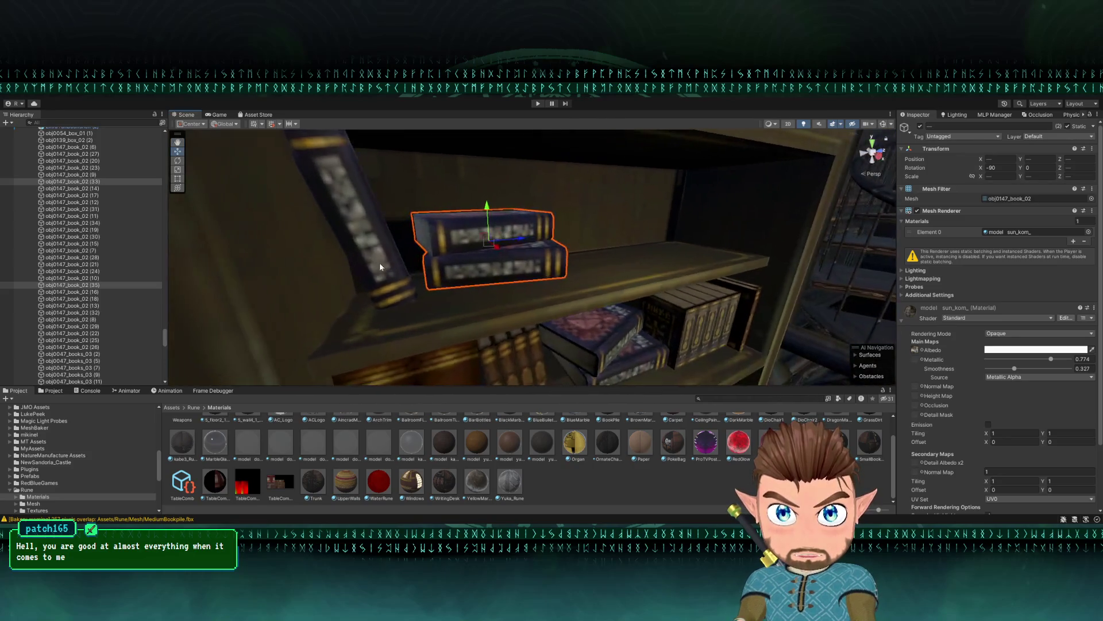
left_click(468, 253, "shift")
left_click_drag(480, 225, 483, 242)
mouse_move(467, 146)
left_mouse_down()
mouse_move(470, 240)
mouse_move(493, 252)
left_mouse_up()
key("w")
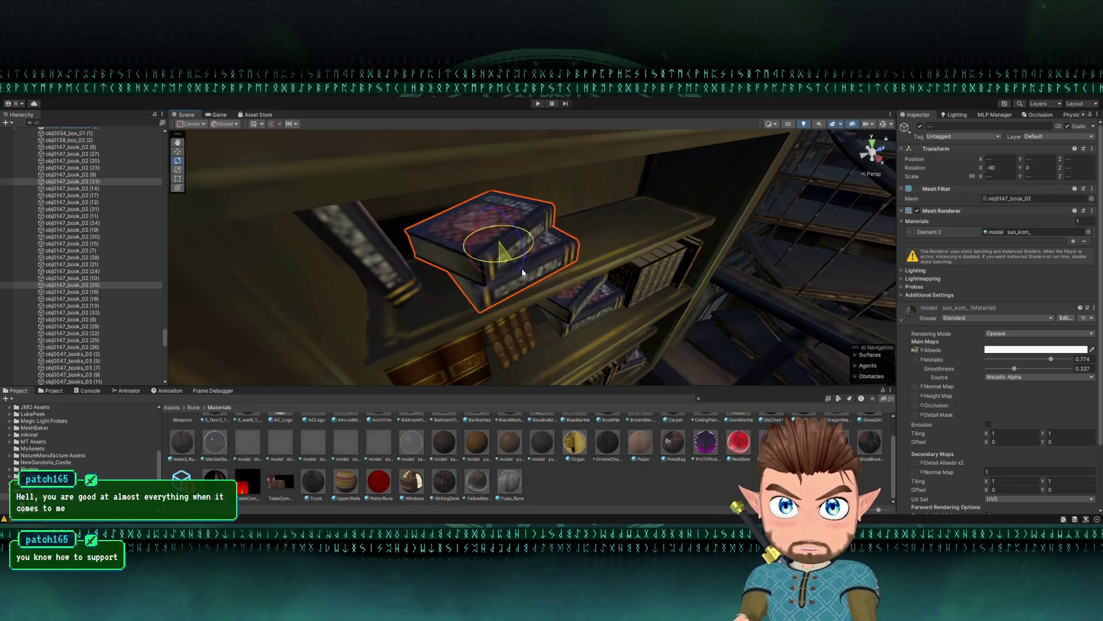
mouse_move(500, 263)
left_mouse_down()
mouse_move(409, 203)
mouse_move(427, 241)
mouse_move(417, 232)
left_mouse_up()
left_click(409, 202)
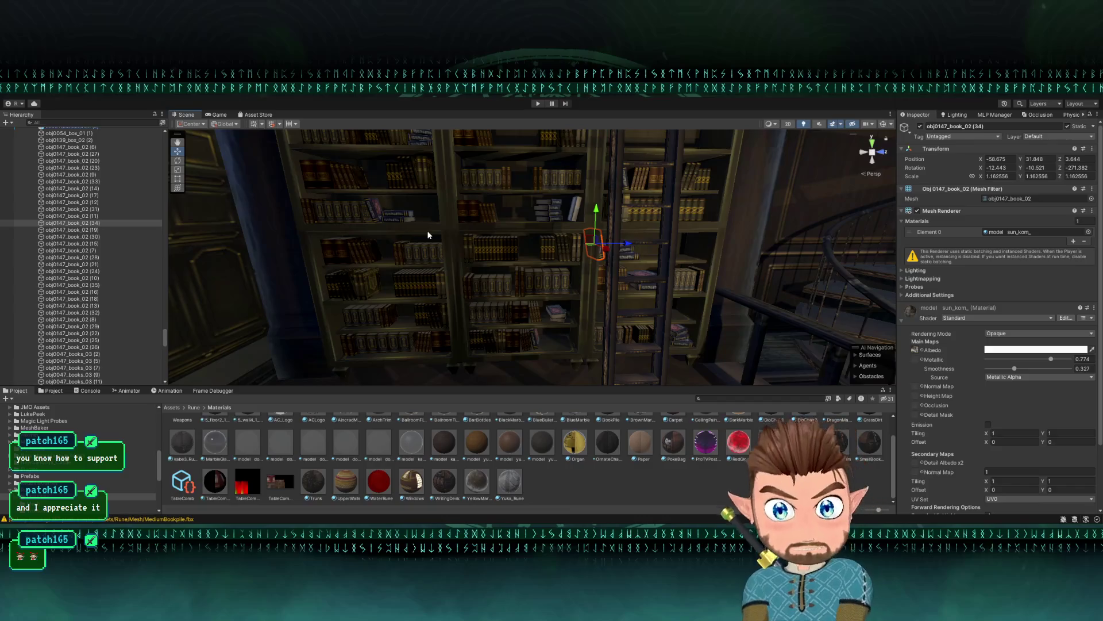
- Tilt a single book into a leaning pose and slide it against the book row
mouse_move(440, 217)
left_mouse_down()
mouse_move(506, 206)
mouse_move(518, 239)
mouse_move(457, 247)
mouse_move(480, 254)
left_mouse_up()
left_click(519, 239)
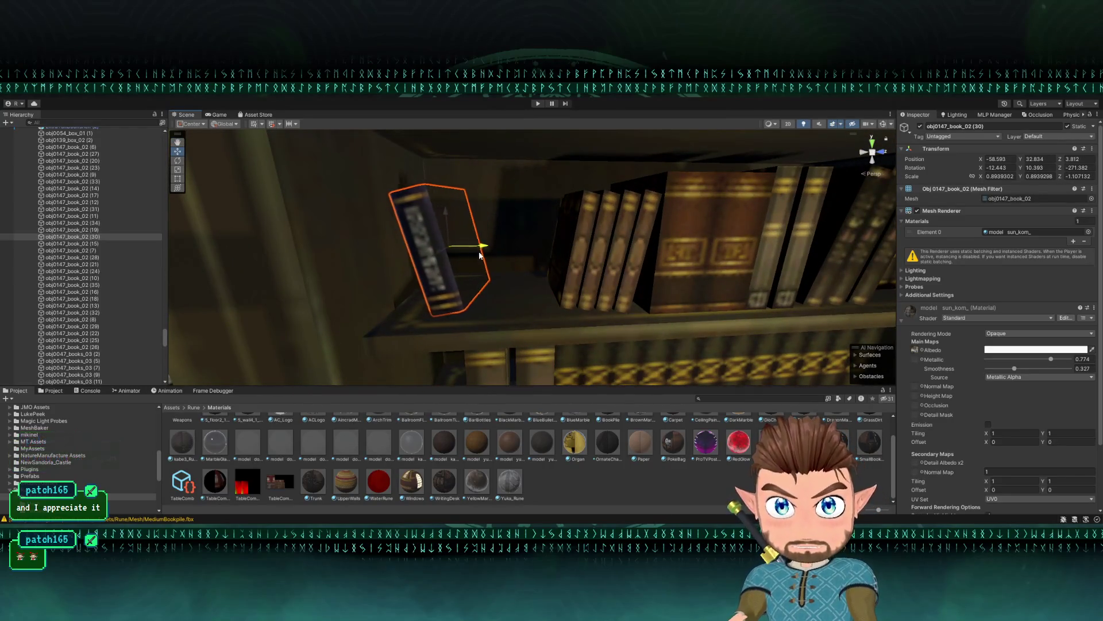
key("ctrl+z")
left_click_drag(554, 217, 577, 230)
key("w")
left_click(530, 232)
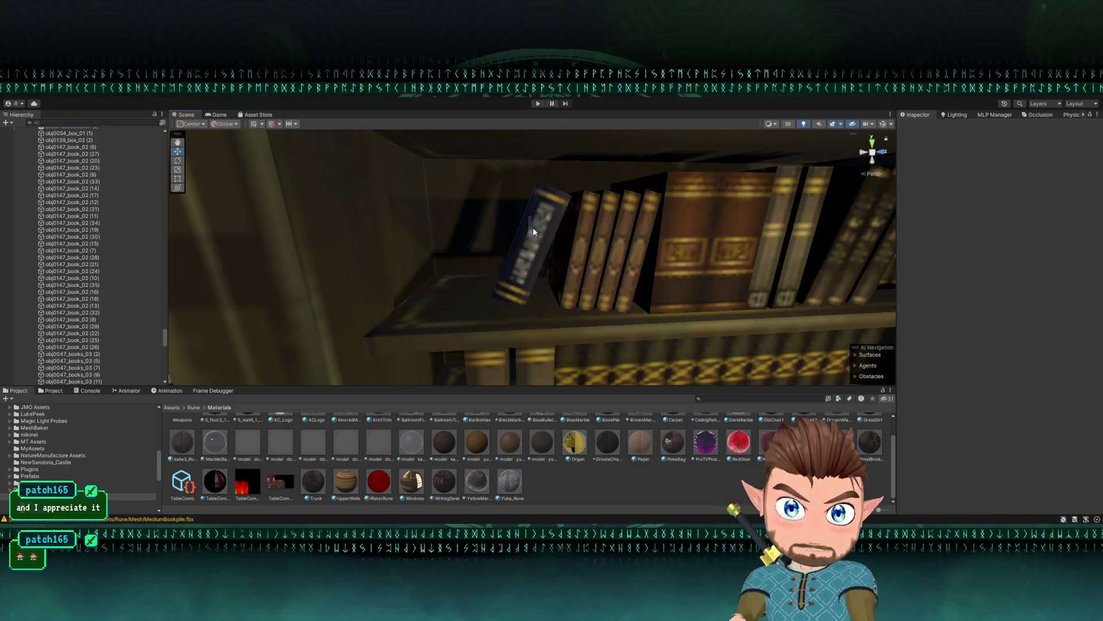
left_click(532, 226)
left_click_drag(541, 221, 581, 246)
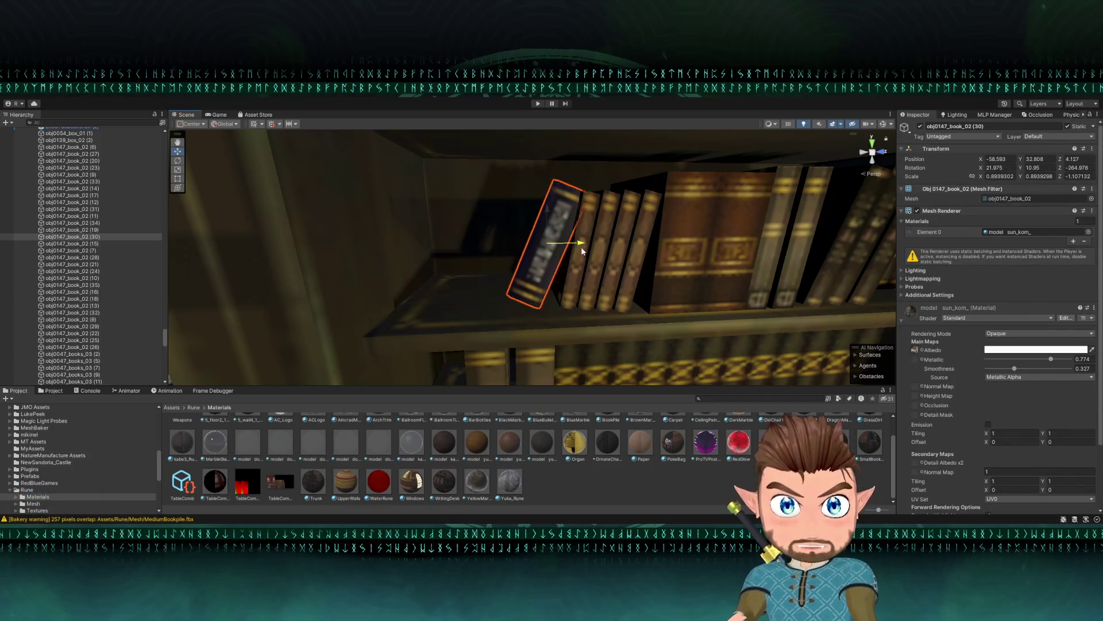
- Rotate a small book stack so it sits at an angle on the shelf
scroll(575, 250, "down", 6)
scroll(575, 251, "up", 8)
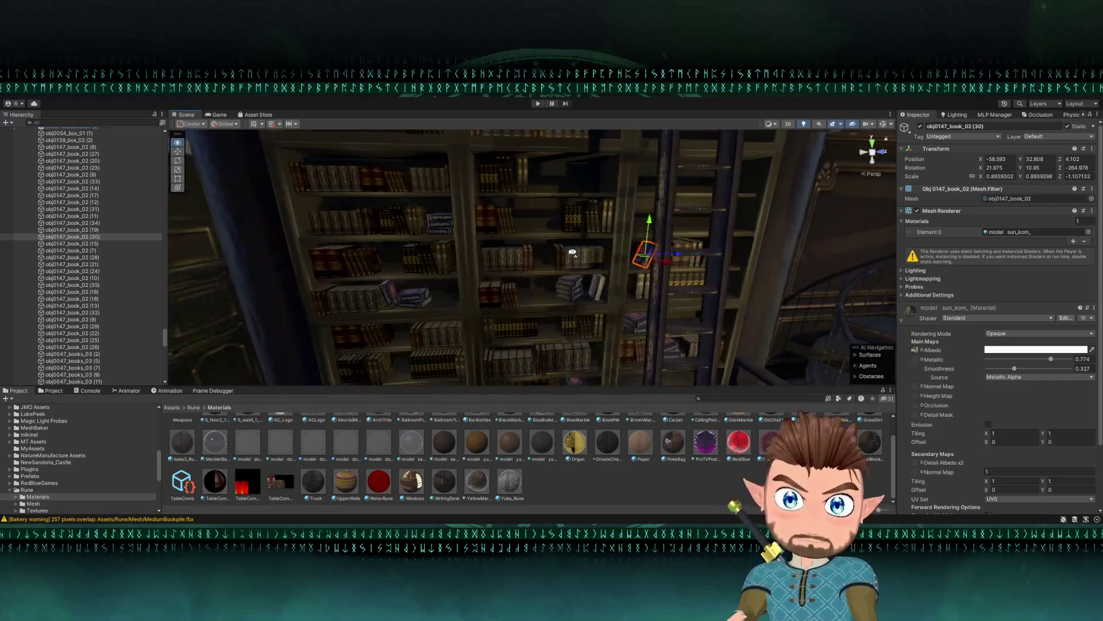
left_click(526, 238)
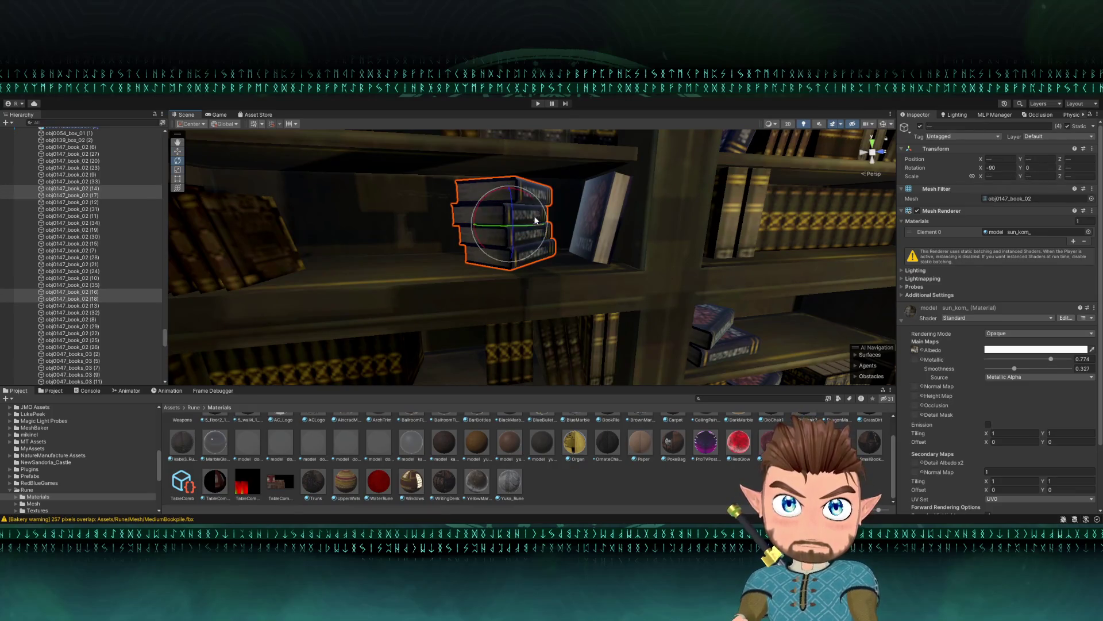
left_click_drag(535, 220, 522, 232)
scroll(518, 234, "down", 10)
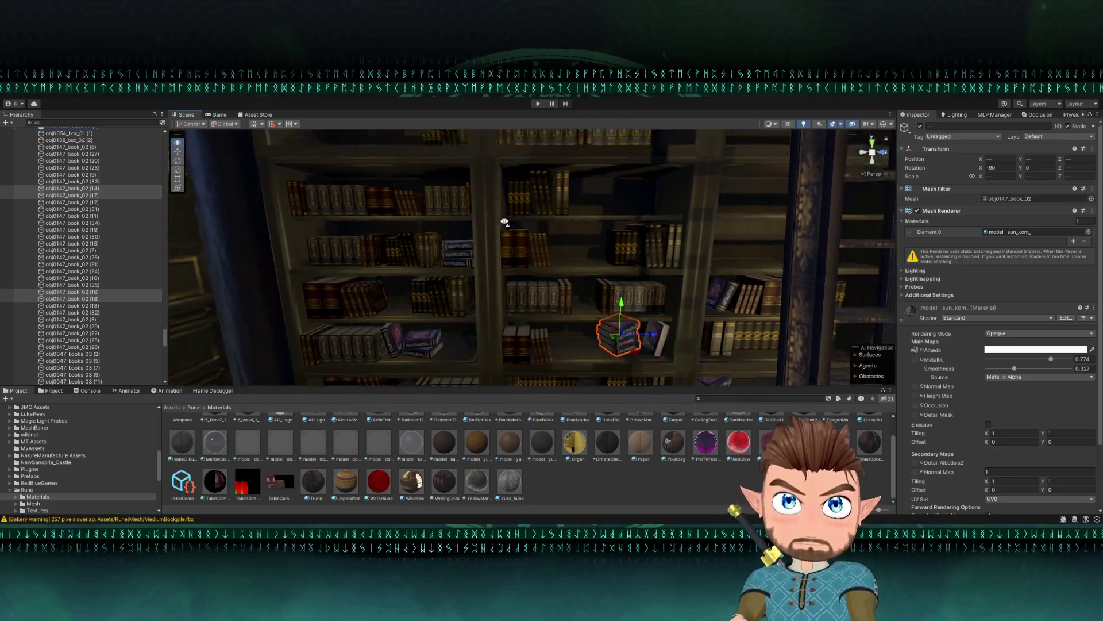
left_click(516, 224)
mouse_move(515, 225)
left_mouse_down()
mouse_move(510, 216)
mouse_move(490, 230)
left_mouse_up()
left_click(485, 227)
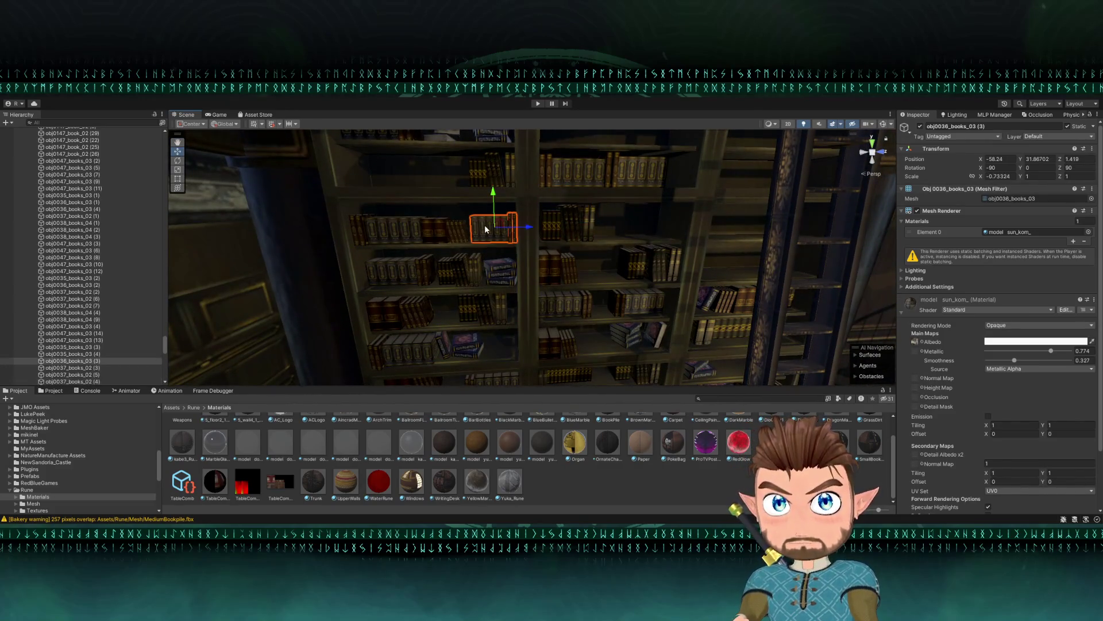
- Slide the obj0036_books_03 row left along its shelf on Z
mouse_move(746, 243)
left_mouse_down()
mouse_move(653, 250)
mouse_move(655, 239)
left_mouse_up()
key("f")
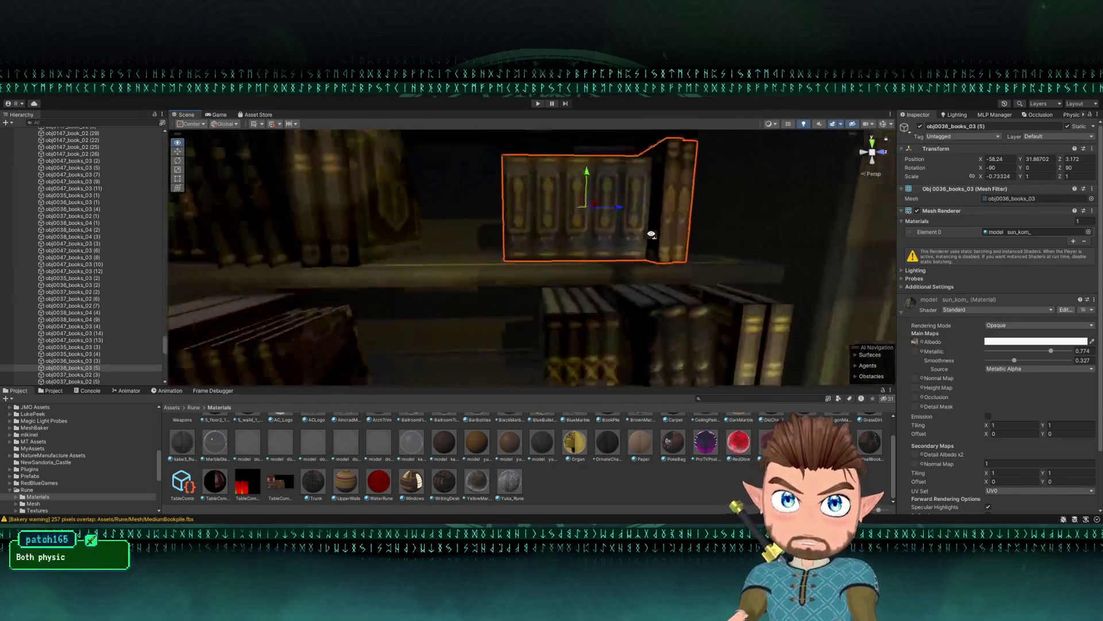
left_click_drag(566, 226, 582, 230)
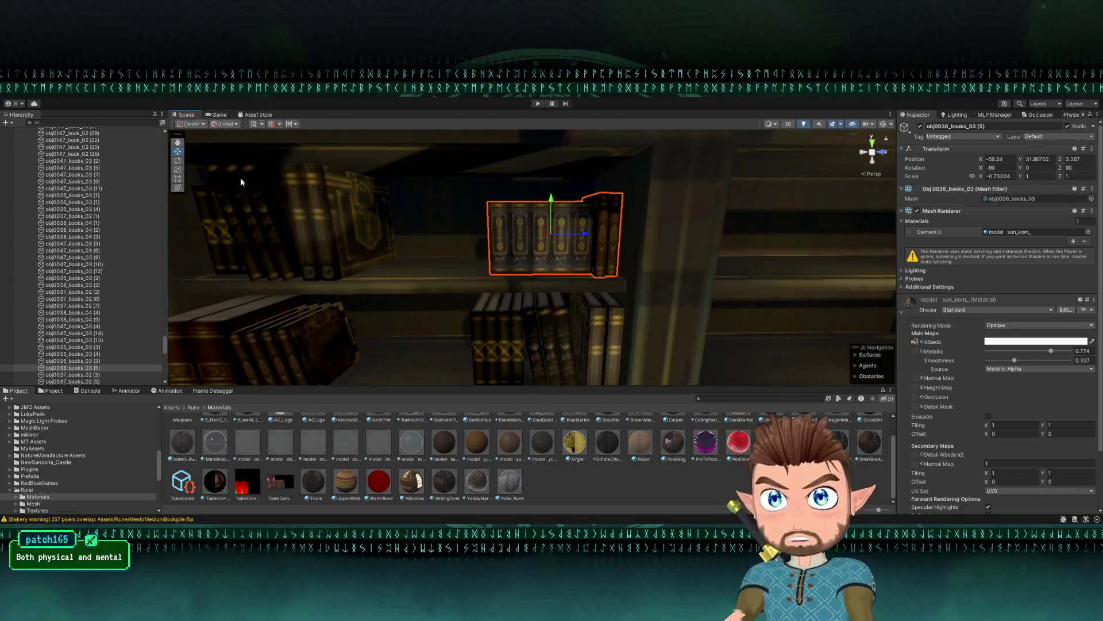
- Stretch the row wider and taller with the Rect handles, to an X scale of about -1.06
left_click_drag(491, 255, 426, 255)
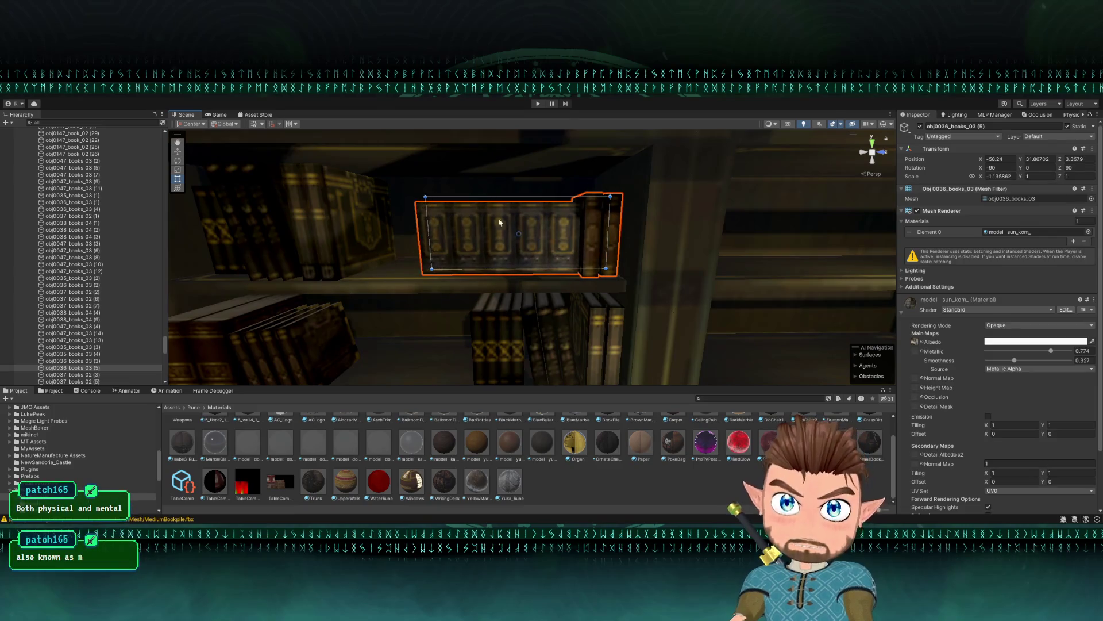
mouse_move(521, 192)
left_mouse_down()
mouse_move(521, 153)
mouse_move(521, 173)
left_mouse_up()
left_click_drag(523, 175, 540, 185)
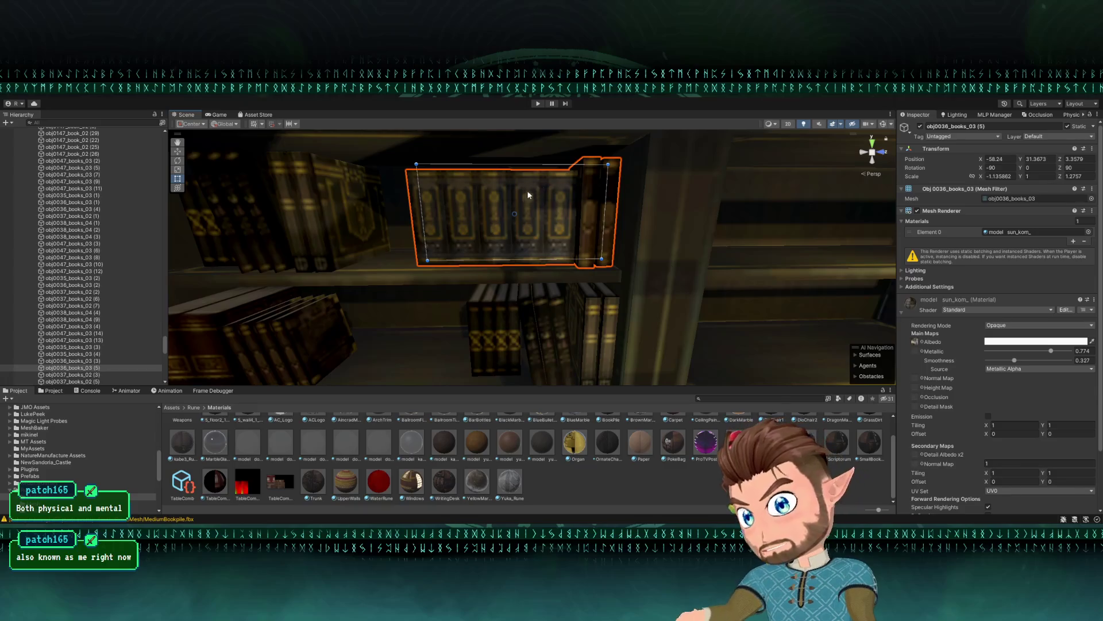
left_click_drag(424, 223, 436, 232)
scroll(439, 232, "down", 10)
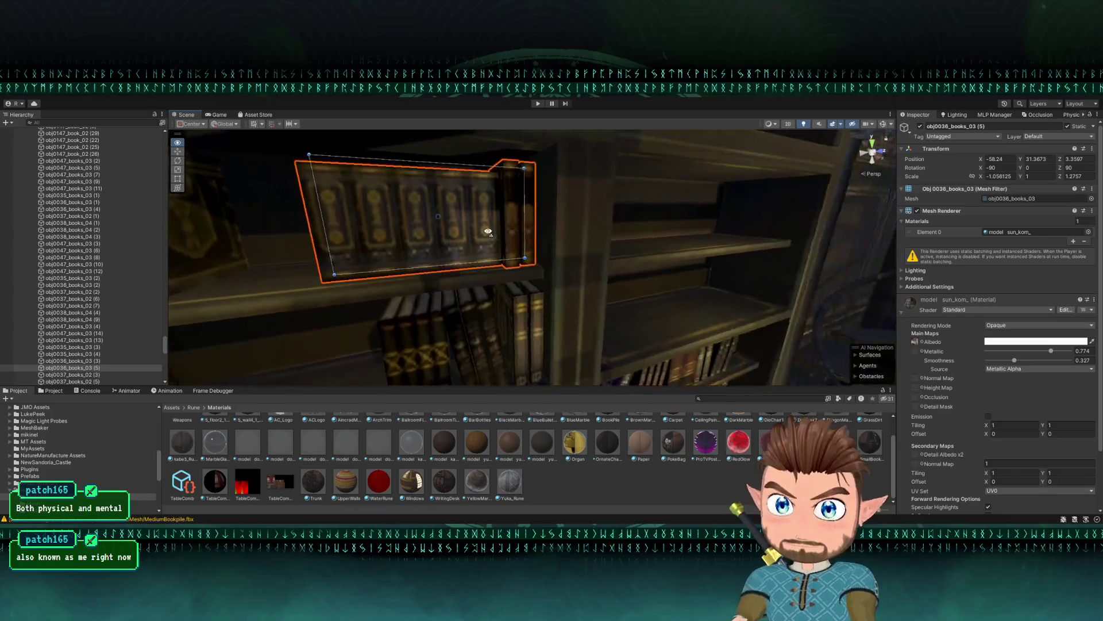
mouse_move(442, 233)
left_mouse_down()
mouse_move(432, 234)
mouse_move(455, 227)
mouse_move(453, 211)
mouse_move(458, 227)
mouse_move(347, 251)
mouse_move(441, 253)
mouse_move(421, 246)
mouse_move(440, 219)
left_mouse_up()
left_click(447, 219)
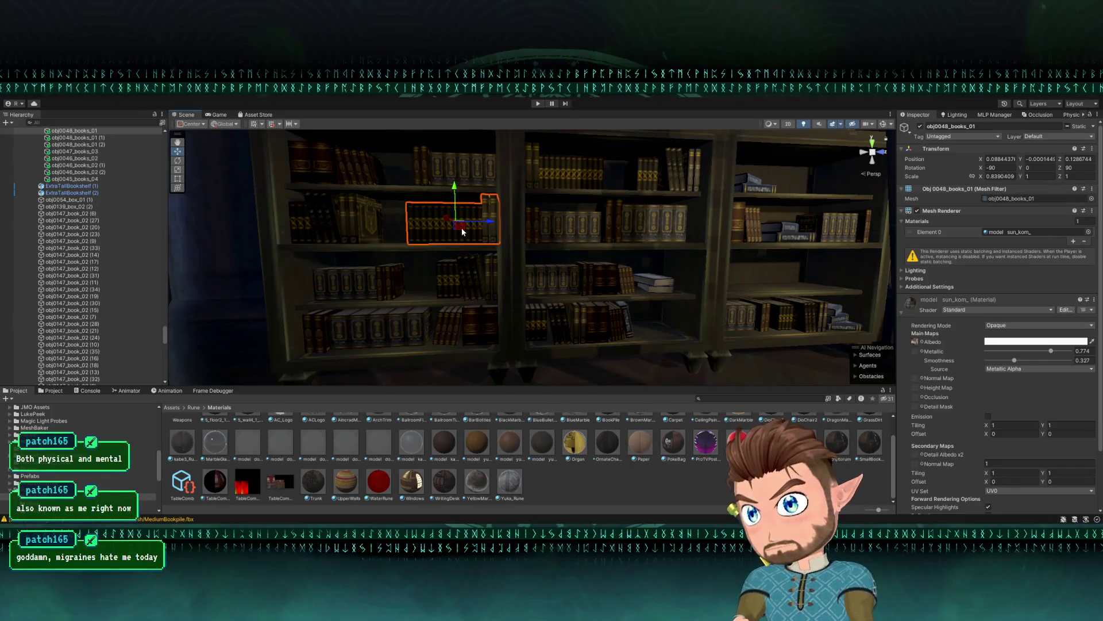
- Duplicate obj0048_books_01 onto a right-hand shelf at height about 3.285 and widen it on X
key("ctrl+d")
mouse_move(464, 232)
left_mouse_down()
mouse_move(718, 290)
mouse_move(769, 266)
mouse_move(799, 267)
left_mouse_up()
key("f")
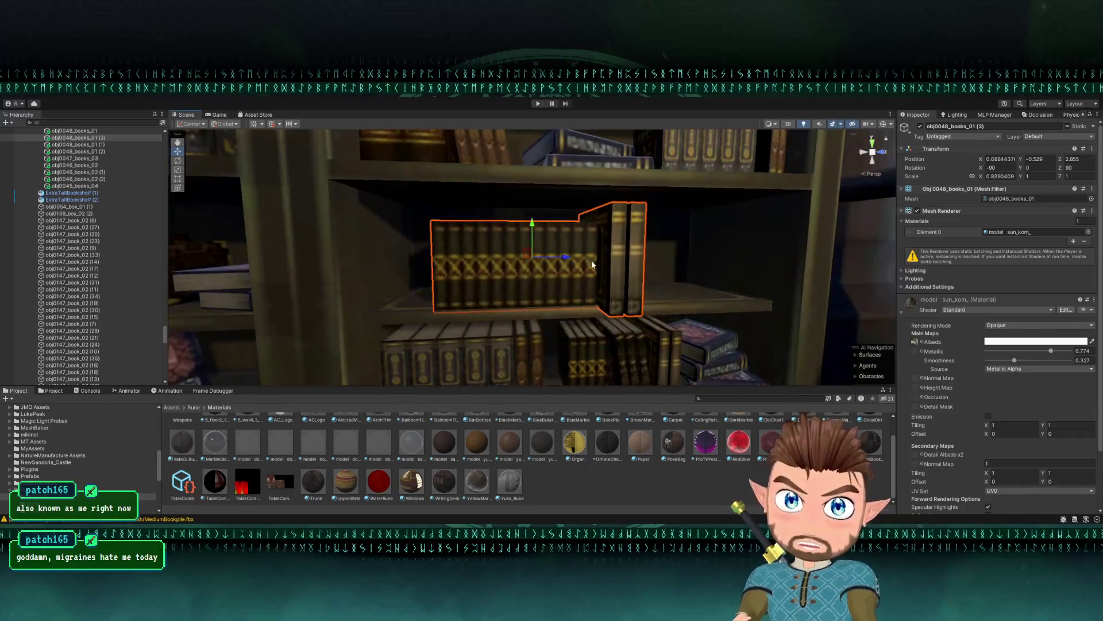
mouse_move(529, 230)
left_mouse_down()
mouse_move(625, 315)
mouse_move(579, 262)
mouse_move(510, 266)
mouse_move(447, 224)
left_mouse_up()
scroll(448, 224, "down", 3)
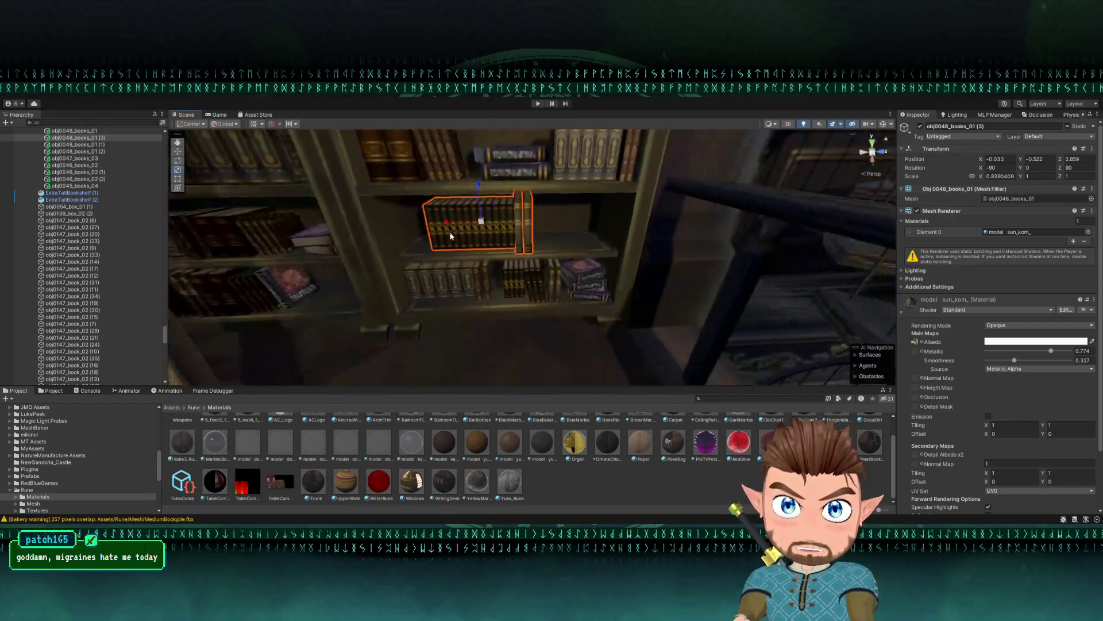
mouse_move(516, 233)
left_mouse_down()
mouse_move(593, 230)
mouse_move(483, 238)
left_mouse_up()
mouse_move(492, 241)
left_mouse_down()
mouse_move(357, 215)
mouse_move(375, 229)
mouse_move(471, 225)
left_mouse_up()
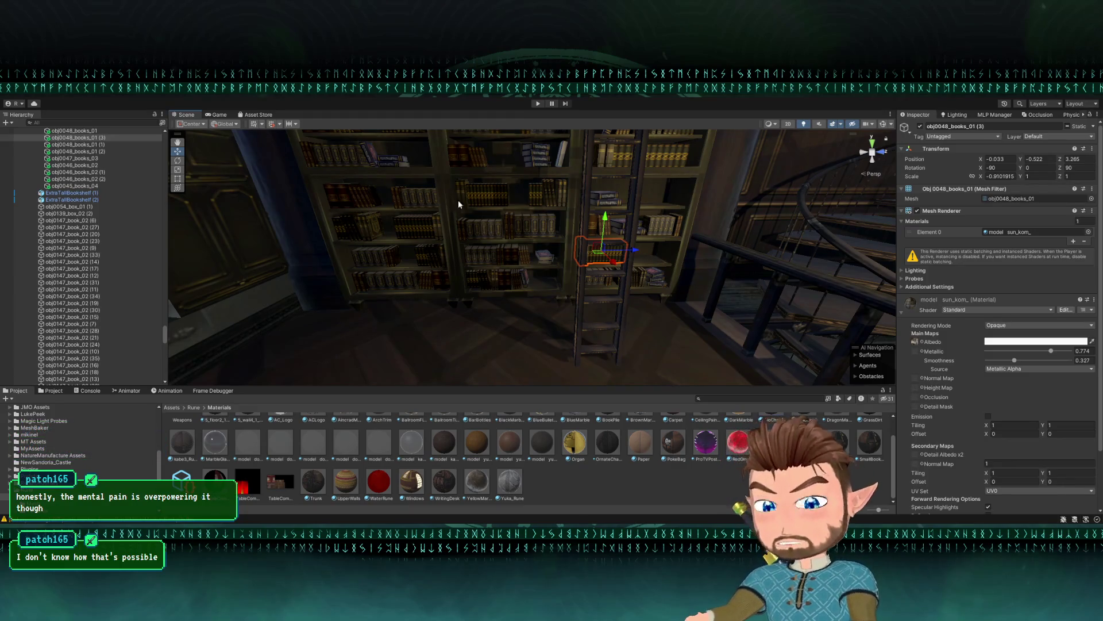
left_click_drag(478, 250, 493, 213)
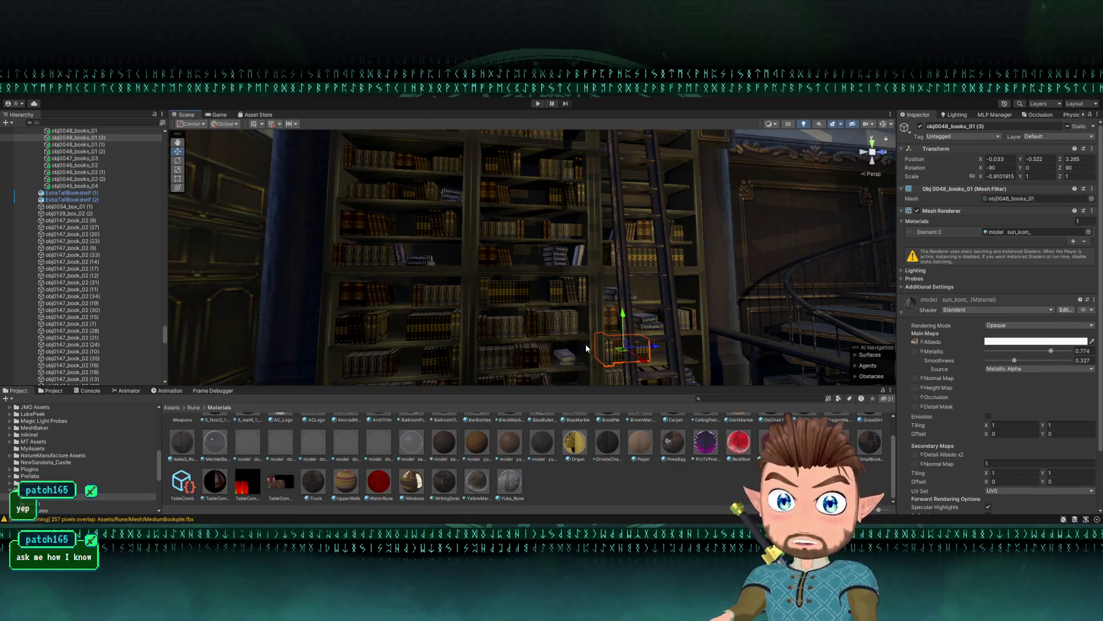
- Select the two small stacked books and rotate them to a new angle
scroll(523, 322, "up", 5)
scroll(523, 328, "up", 8)
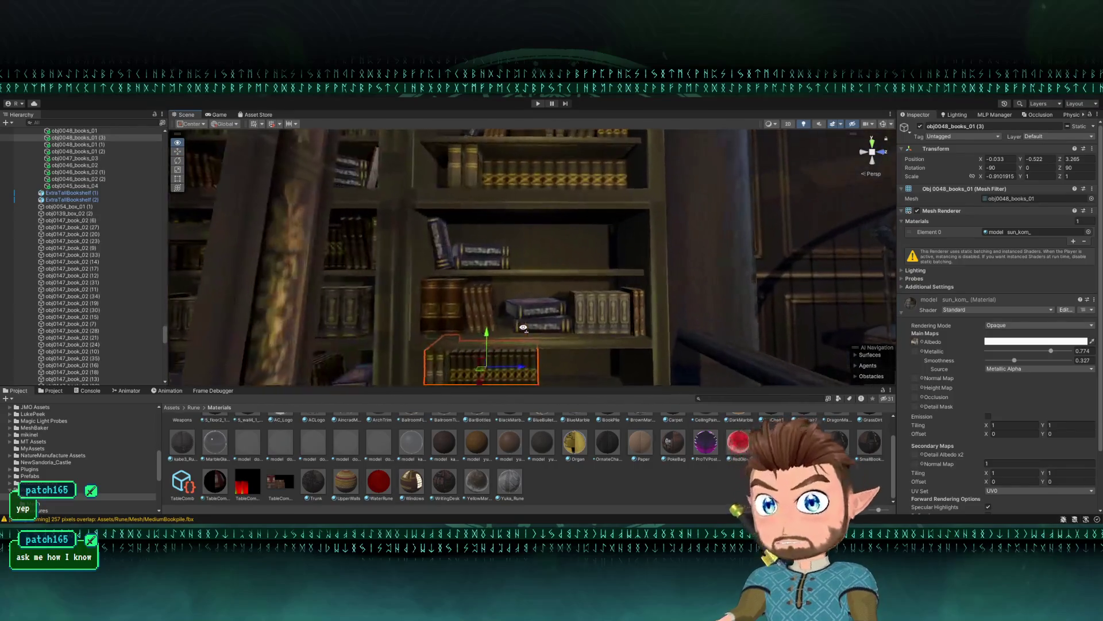
scroll(523, 327, "down", 10)
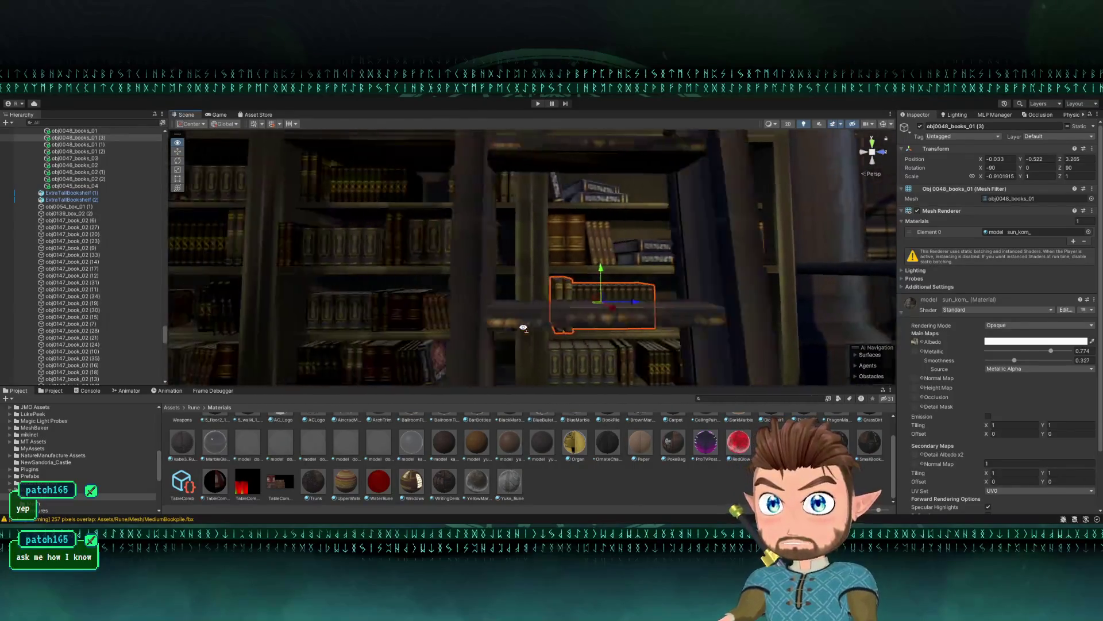
left_click(561, 303)
left_click(572, 304)
left_click(571, 305)
left_click(551, 295, "shift")
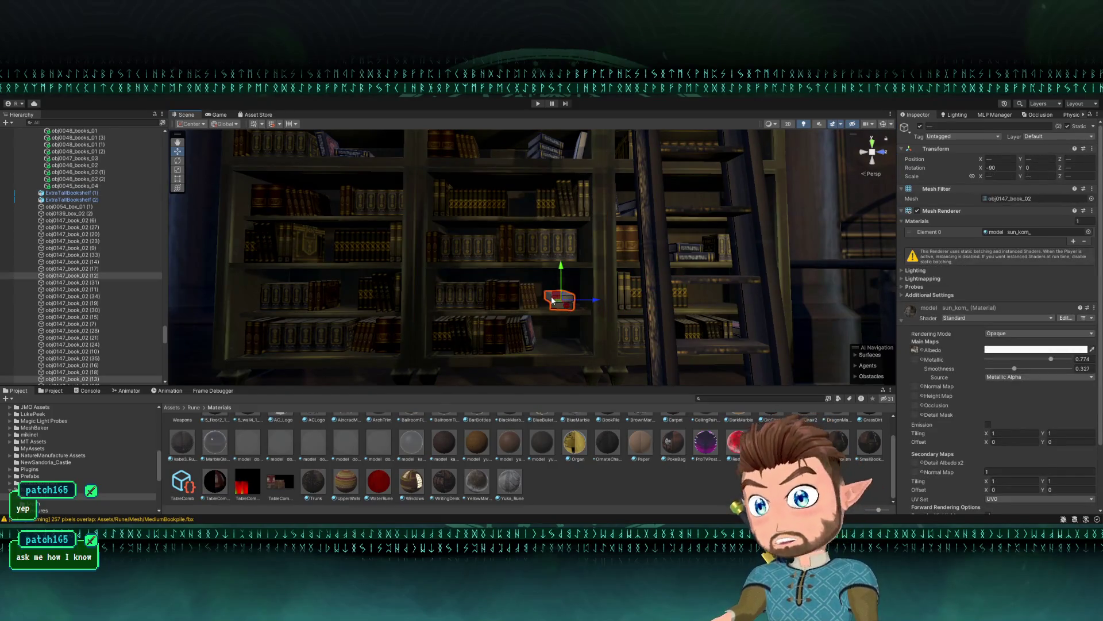
scroll(552, 299, "up", 5)
key("e")
mouse_move(585, 319)
left_mouse_down()
mouse_move(499, 318)
mouse_move(523, 322)
left_mouse_up()
key("w")
- Duplicate the two-book stack and move the copy down to a lower shelf near the ladder
key("ctrl+d")
mouse_move(567, 277)
left_mouse_down()
mouse_move(568, 322)
mouse_move(584, 333)
mouse_move(582, 273)
left_mouse_up()
scroll(584, 333, "up", 5)
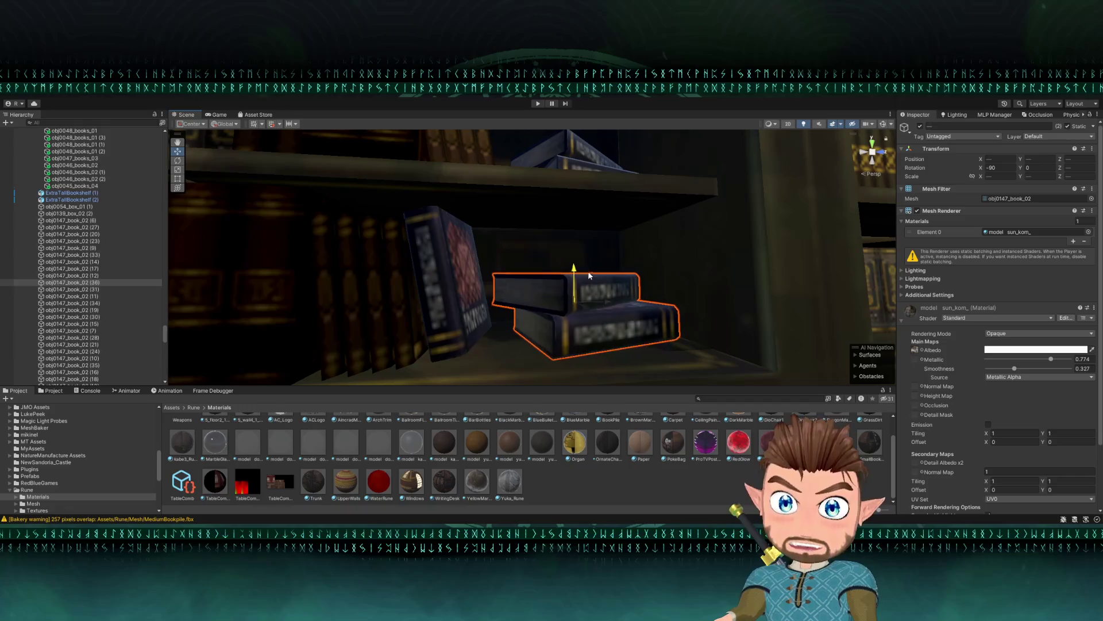
left_click_drag(581, 322, 585, 324)
scroll(586, 324, "down", 10)
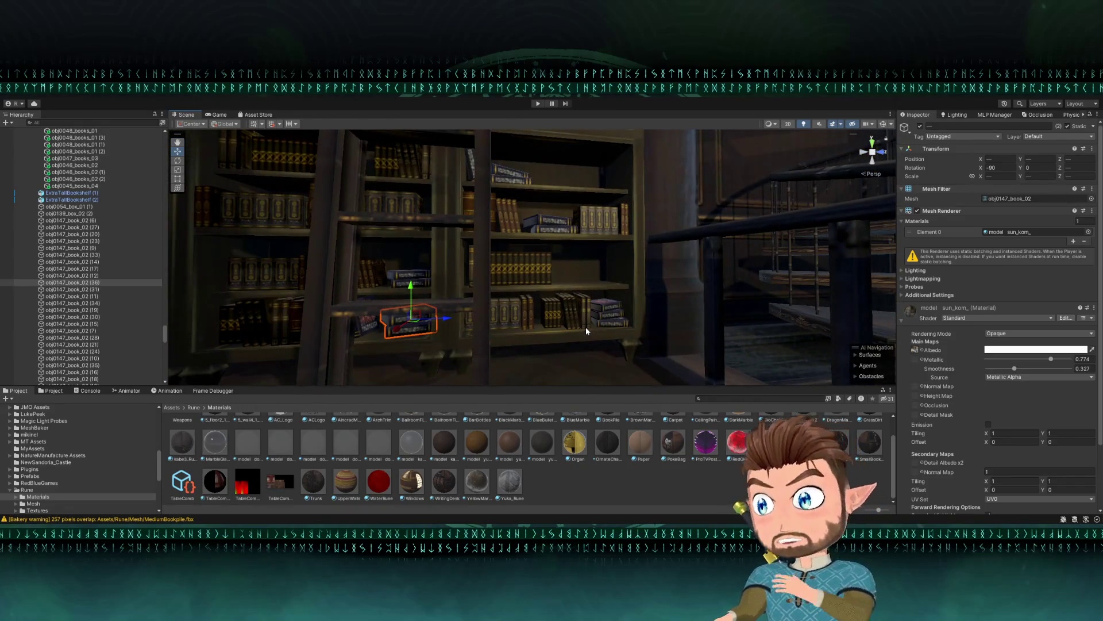
mouse_move(591, 333)
left_mouse_down()
mouse_move(578, 316)
mouse_move(581, 325)
left_mouse_up()
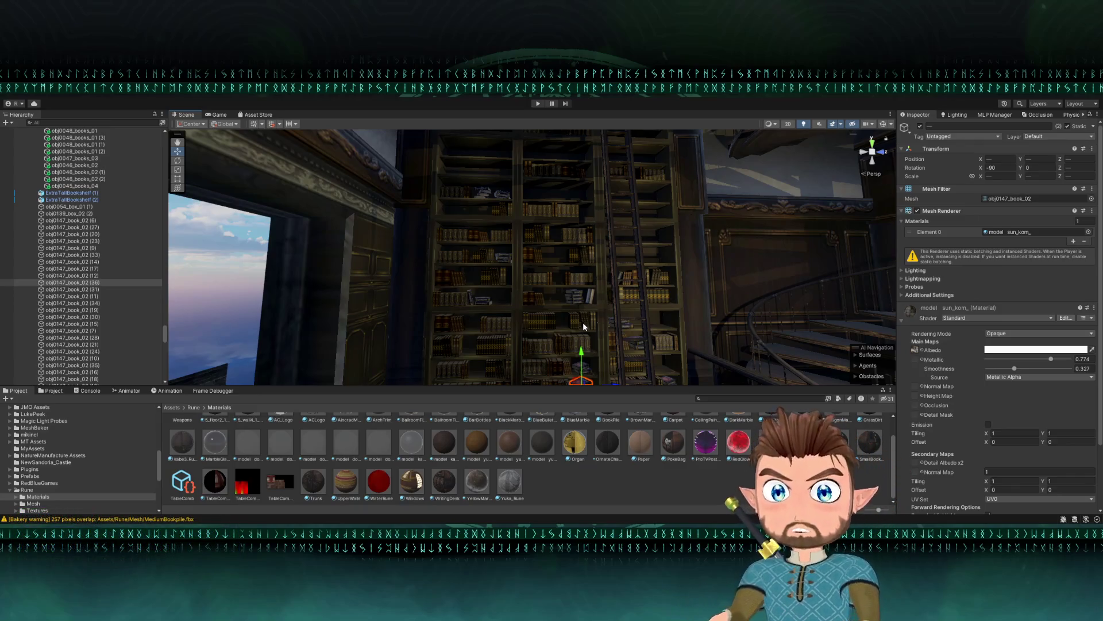
mouse_move(526, 273)
left_mouse_down()
mouse_move(507, 280)
mouse_move(424, 258)
left_mouse_up()
- Stretch a book row taller from its top edge with the Rect tool
left_click(423, 258)
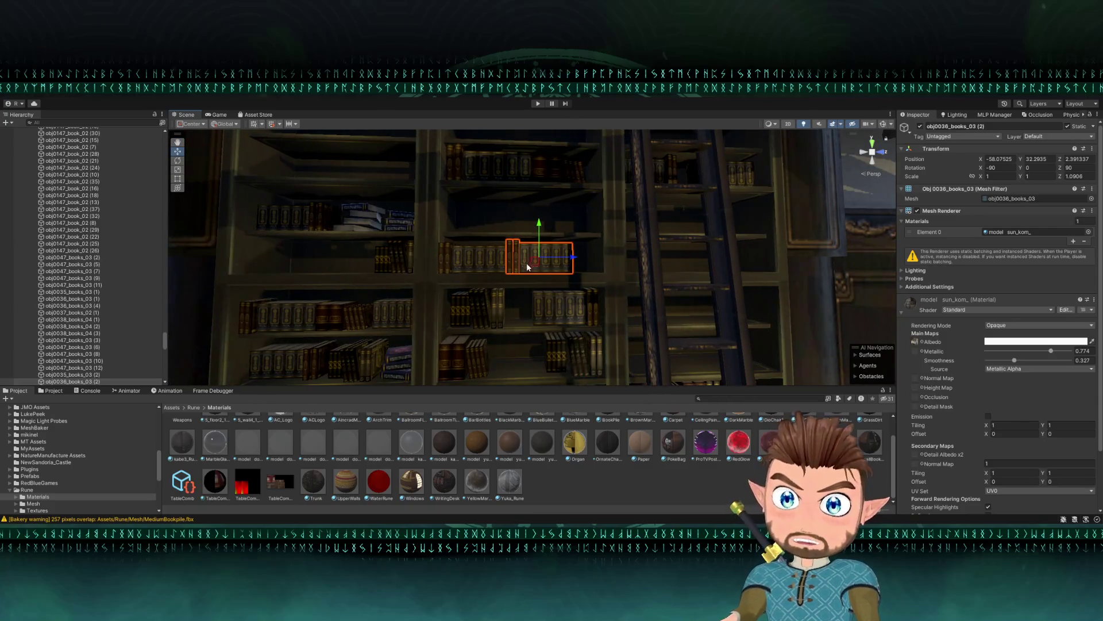
left_click(314, 320)
left_click(423, 304)
left_click_drag(422, 303, 196, 187)
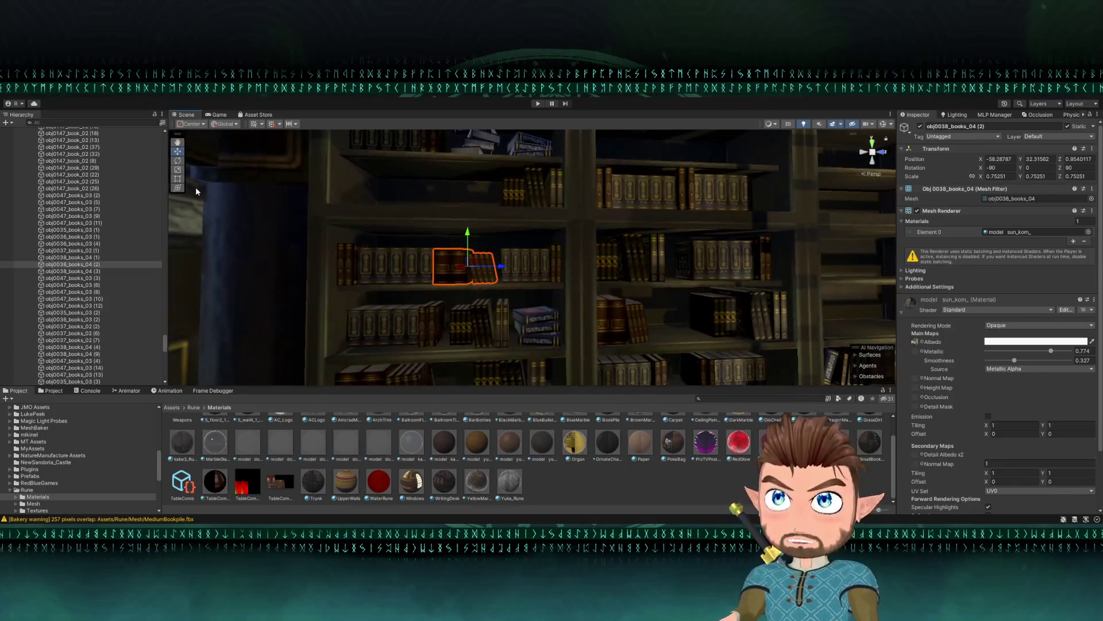
left_click(178, 180)
left_click_drag(493, 249, 492, 246)
left_click(177, 151)
- Slide another book row along its shelf, shrink it slightly and mirror it with Scale
left_click(538, 324)
key("f")
mouse_move(538, 325)
left_mouse_down()
mouse_move(506, 259)
mouse_move(510, 271)
mouse_move(604, 288)
left_mouse_up()
left_click(604, 285)
left_click(534, 289)
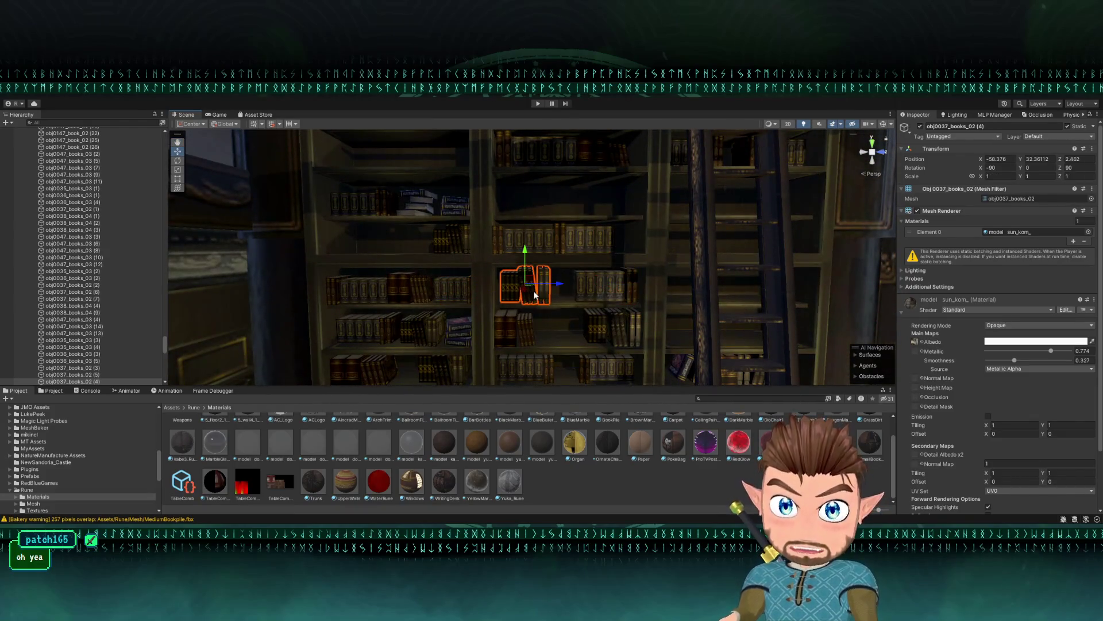
mouse_move(534, 289)
left_mouse_down()
mouse_move(477, 252)
mouse_move(395, 233)
left_mouse_up()
key("f")
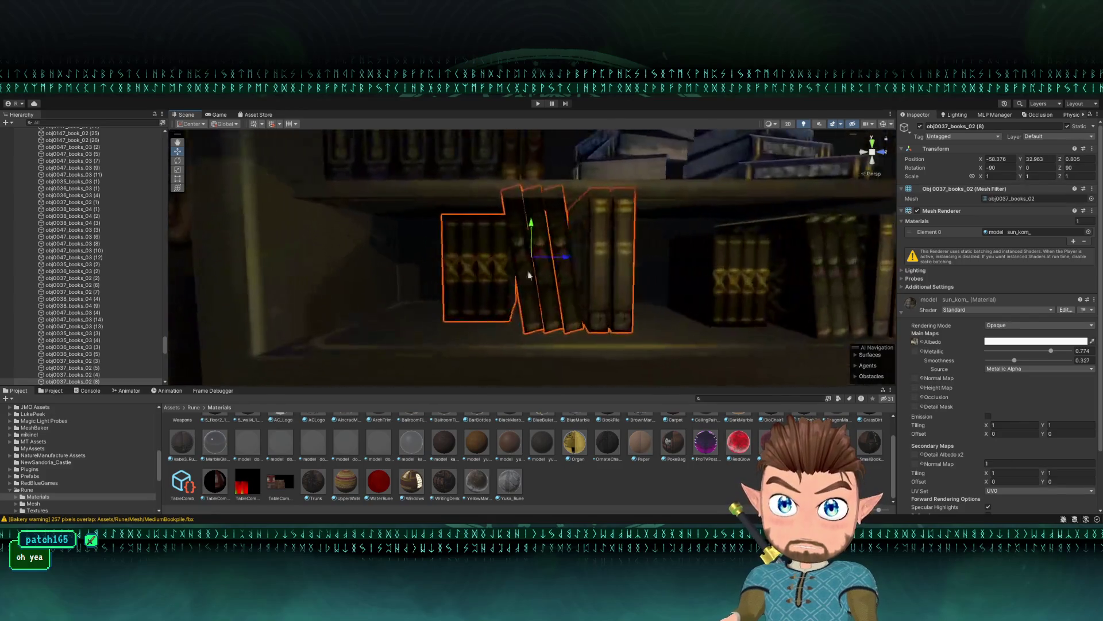
left_click_drag(624, 330, 674, 329)
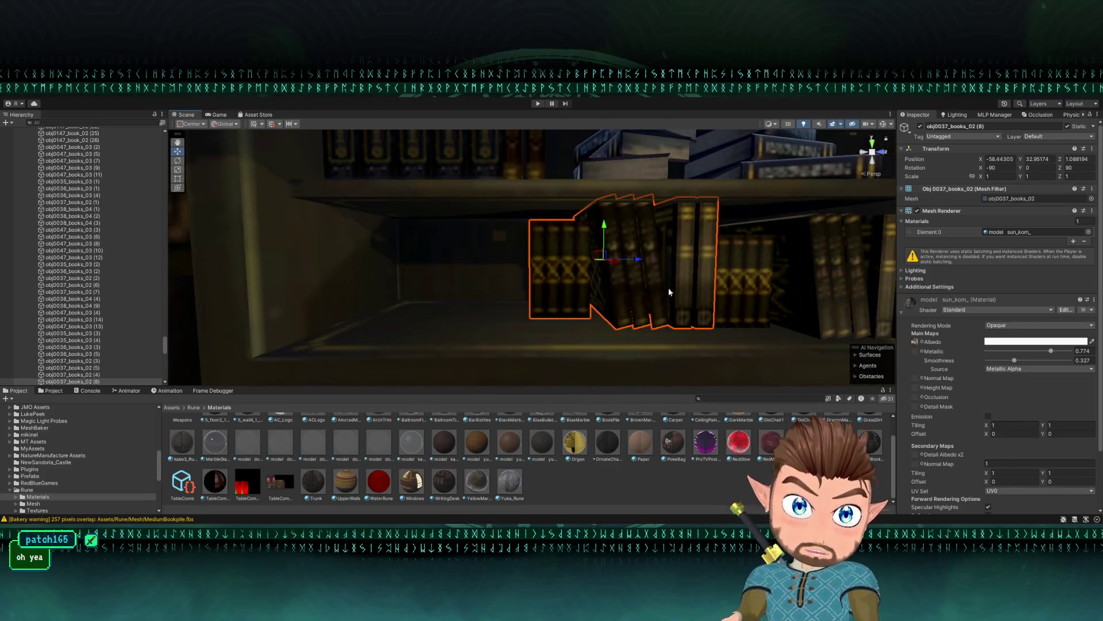
mouse_move(635, 262)
left_mouse_down()
mouse_move(632, 287)
mouse_move(709, 328)
mouse_move(642, 273)
mouse_move(450, 262)
mouse_move(530, 288)
mouse_move(522, 297)
mouse_move(476, 278)
mouse_move(496, 279)
left_mouse_up()
key("r")
key("w")
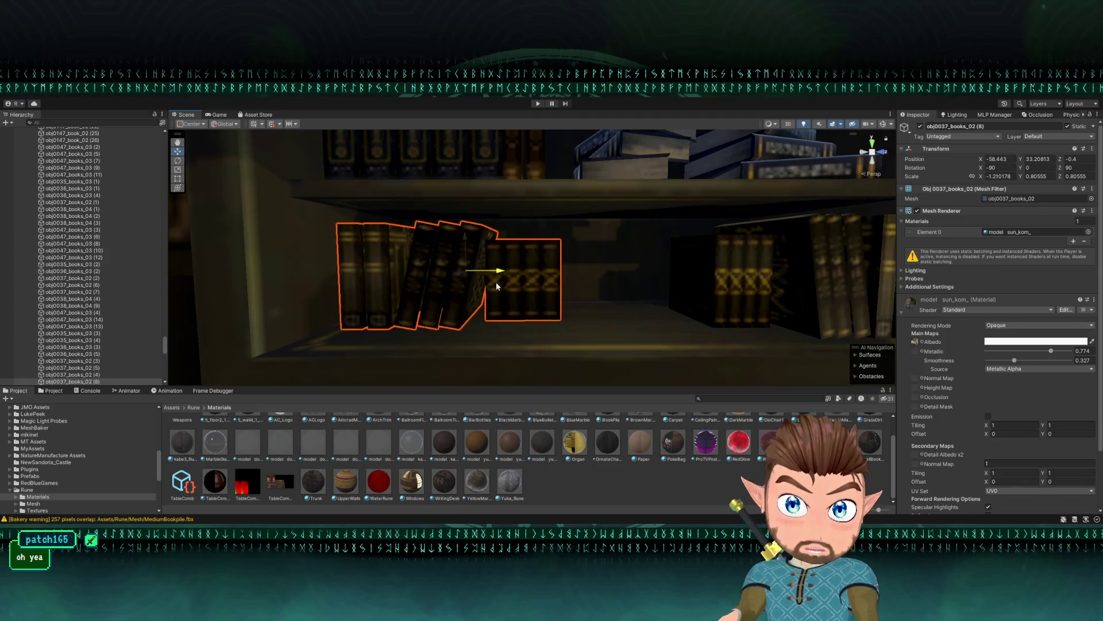
scroll(500, 281, "down", 5)
- Duplicate the row, move the copy onto a lower shelf and enlarge it
key("ctrl+d")
scroll(500, 282, "down", 6)
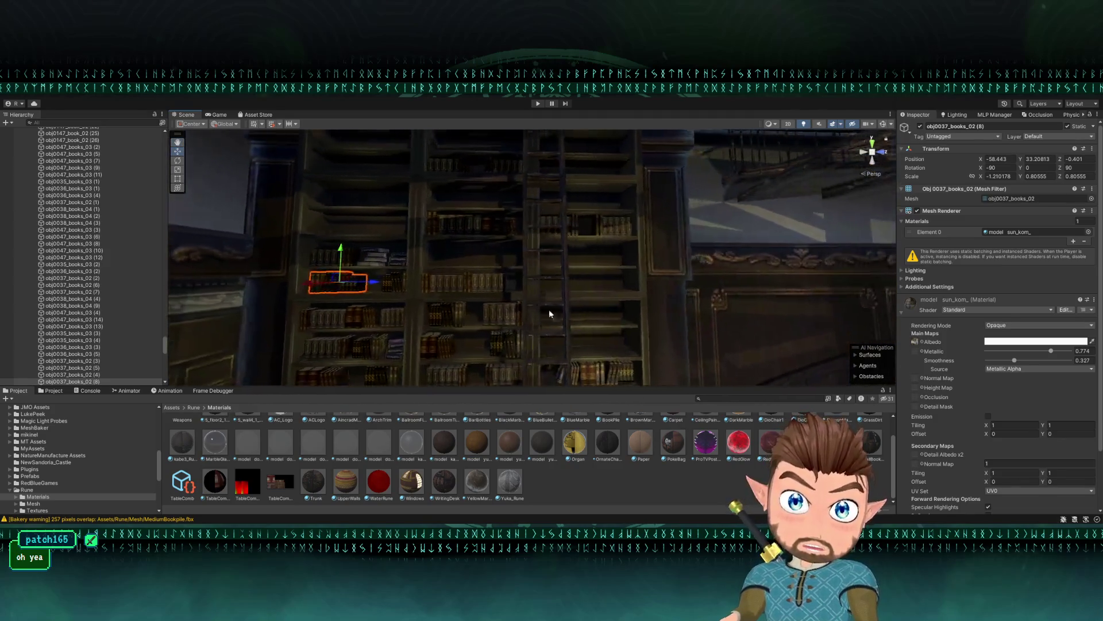
mouse_move(339, 275)
left_mouse_down()
mouse_move(554, 320)
mouse_move(550, 331)
left_mouse_up()
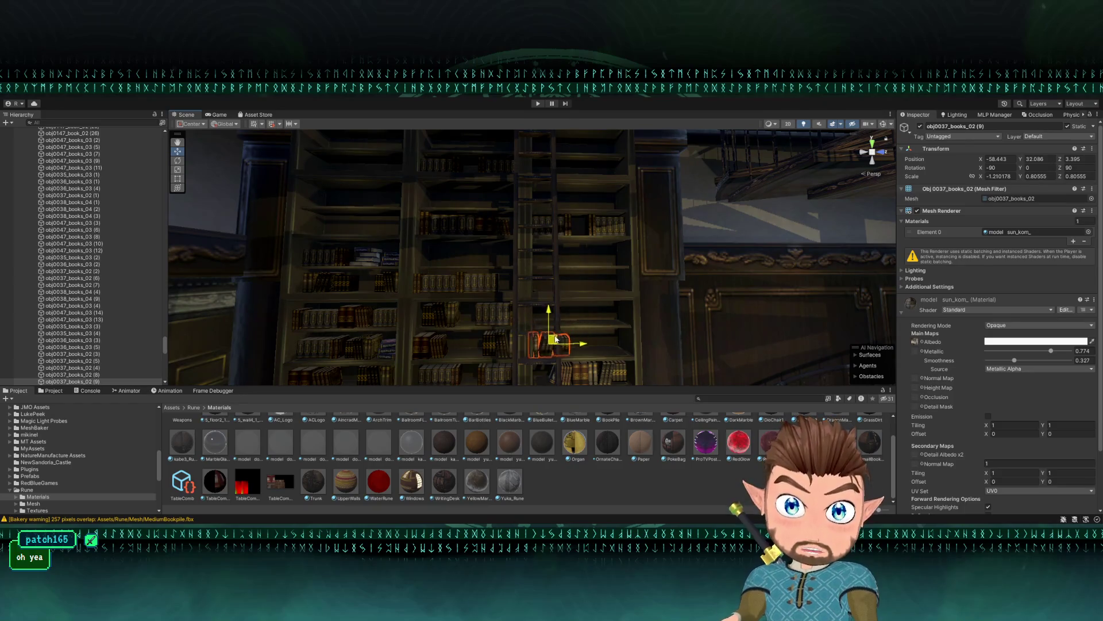
key("f")
mouse_move(523, 266)
left_mouse_down()
mouse_move(530, 247)
mouse_move(532, 259)
mouse_move(580, 236)
mouse_move(552, 236)
left_mouse_up()
key("r")
key("w")
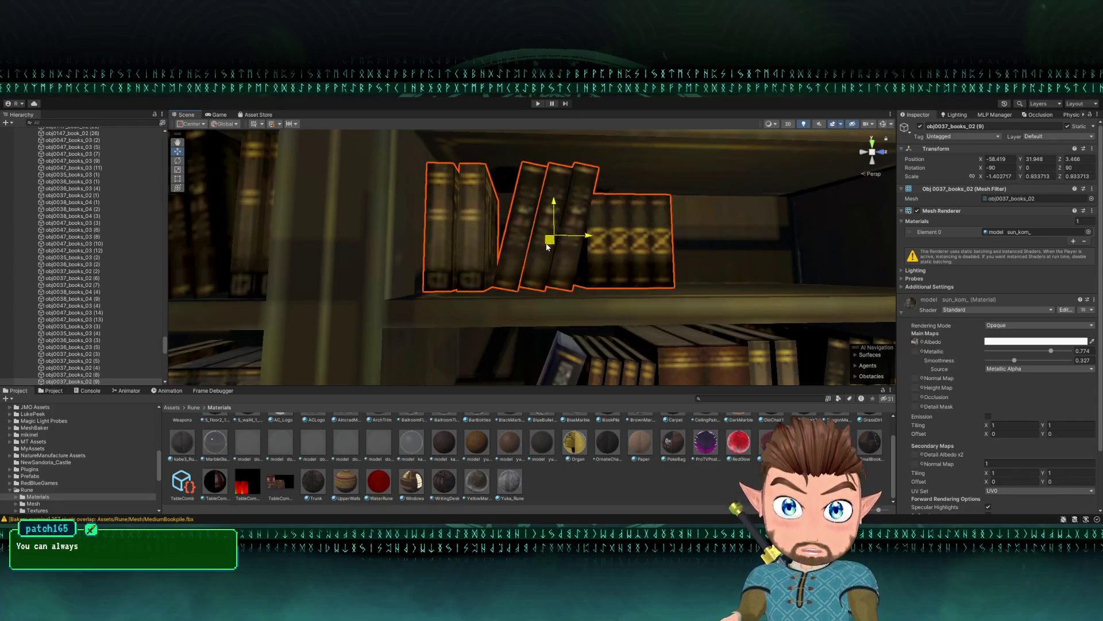
scroll(546, 248, "down", 2)
scroll(546, 248, "down", 10)
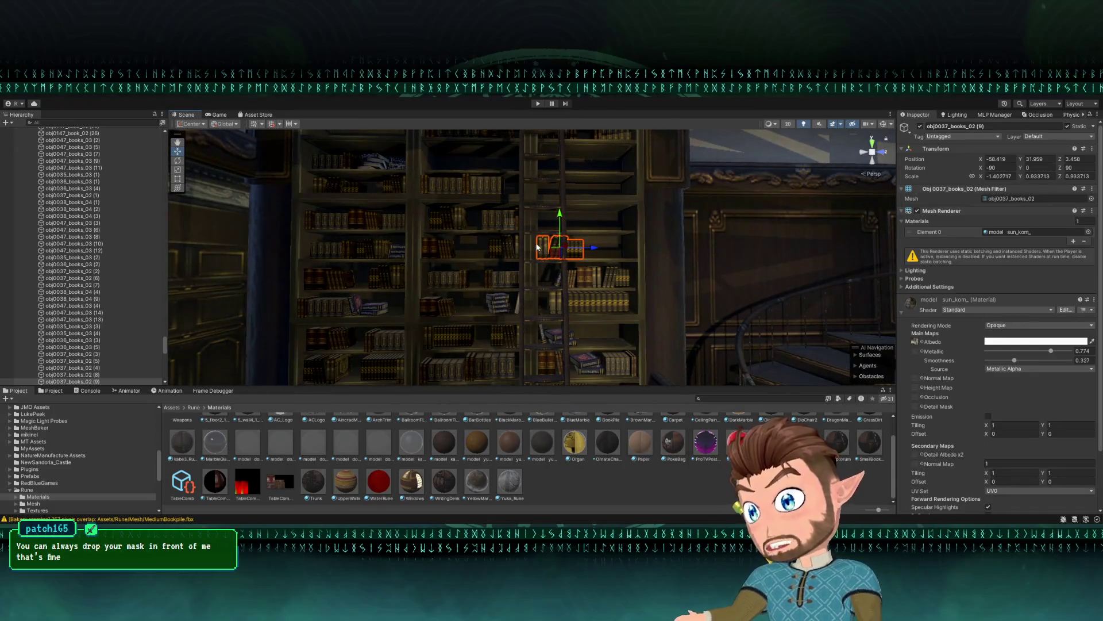
scroll(500, 268, "up", 5)
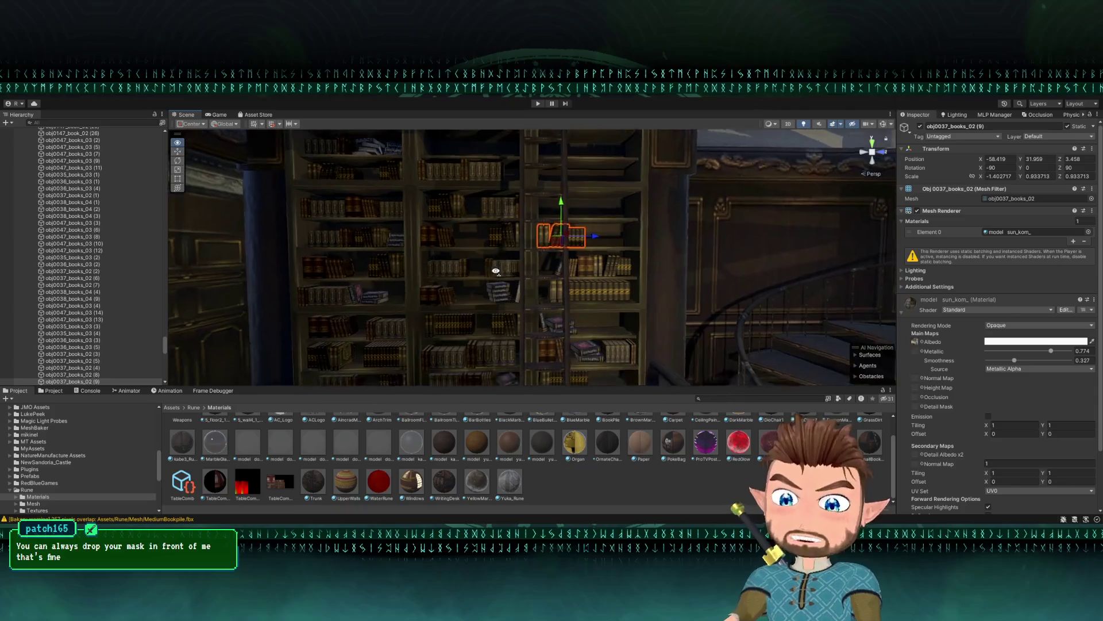
left_click_drag(503, 268, 519, 295)
left_click(532, 299)
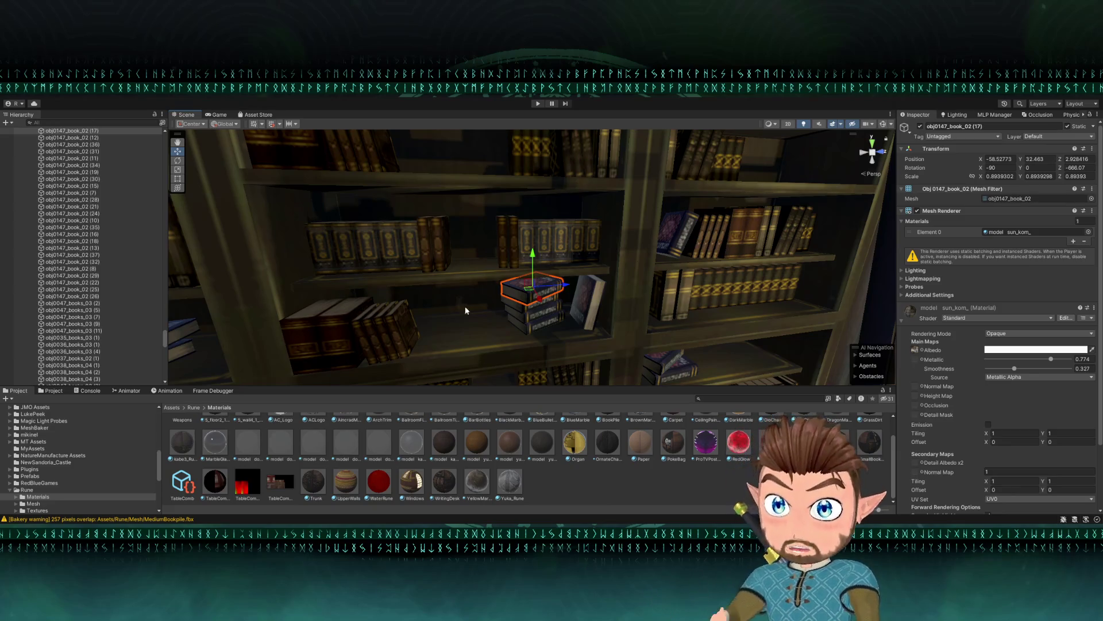
- Duplicate the four-book stack and move the copy up onto the shelf above
mouse_move(466, 311)
left_mouse_down()
mouse_move(439, 337)
mouse_move(448, 322)
mouse_move(577, 336)
left_mouse_up()
left_click(543, 331, "shift")
left_click(543, 340, "shift")
left_click(544, 351, "shift")
key("ctrl+d")
mouse_move(547, 328)
left_mouse_down()
mouse_move(483, 302)
mouse_move(490, 225)
left_mouse_up()
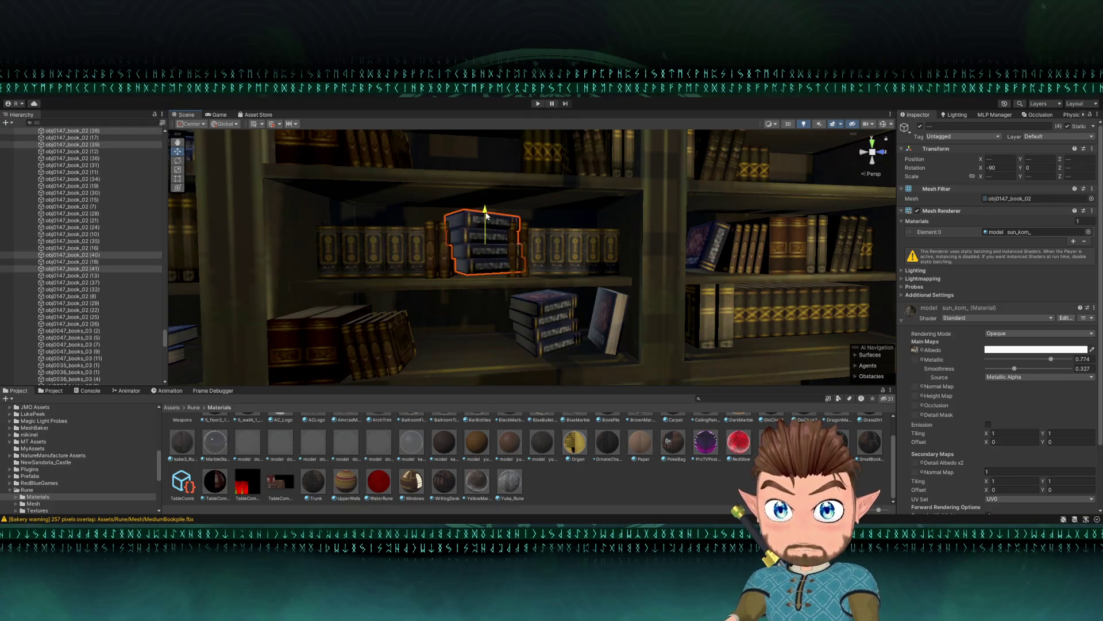
key("f")
- Rotate the copied stack to face squarely outward and shrink it down
key("e")
left_click_drag(551, 261, 509, 268)
key("r")
key("w")
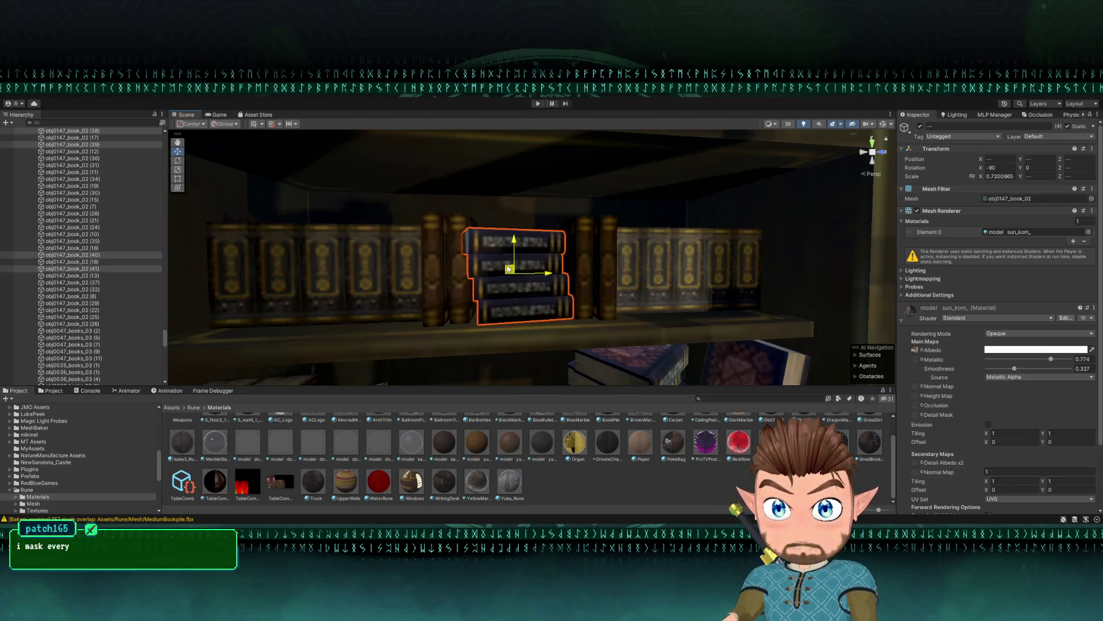
scroll(521, 291, "up", 5)
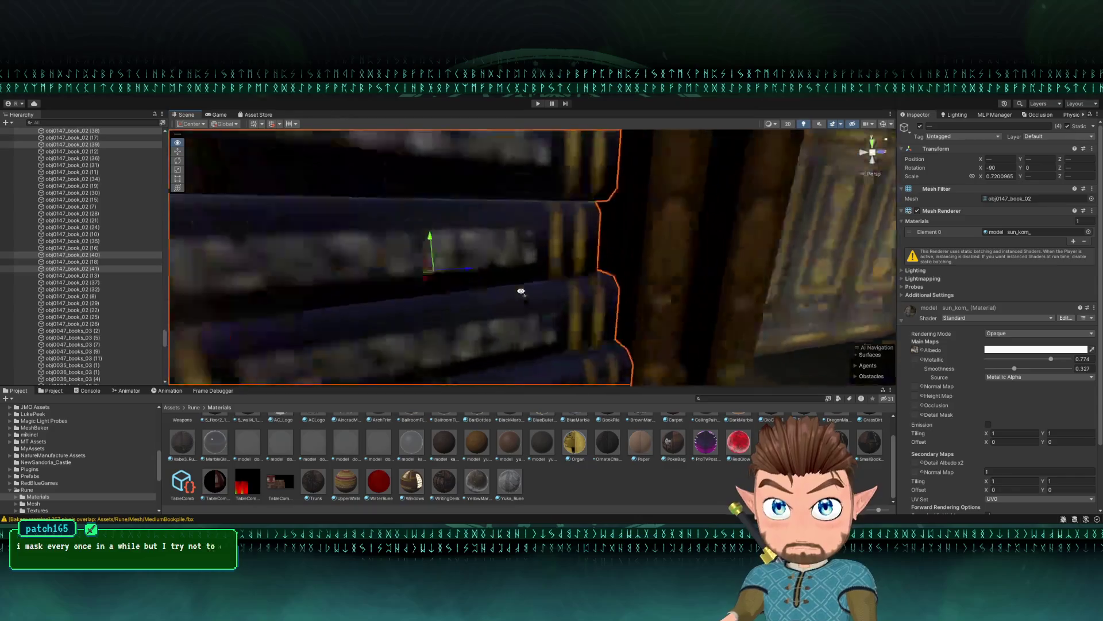
scroll(521, 292, "down", 5)
scroll(521, 291, "up", 3)
- Tilt the top book of the copied stack slightly askew, to about -638 degrees
left_click(465, 269)
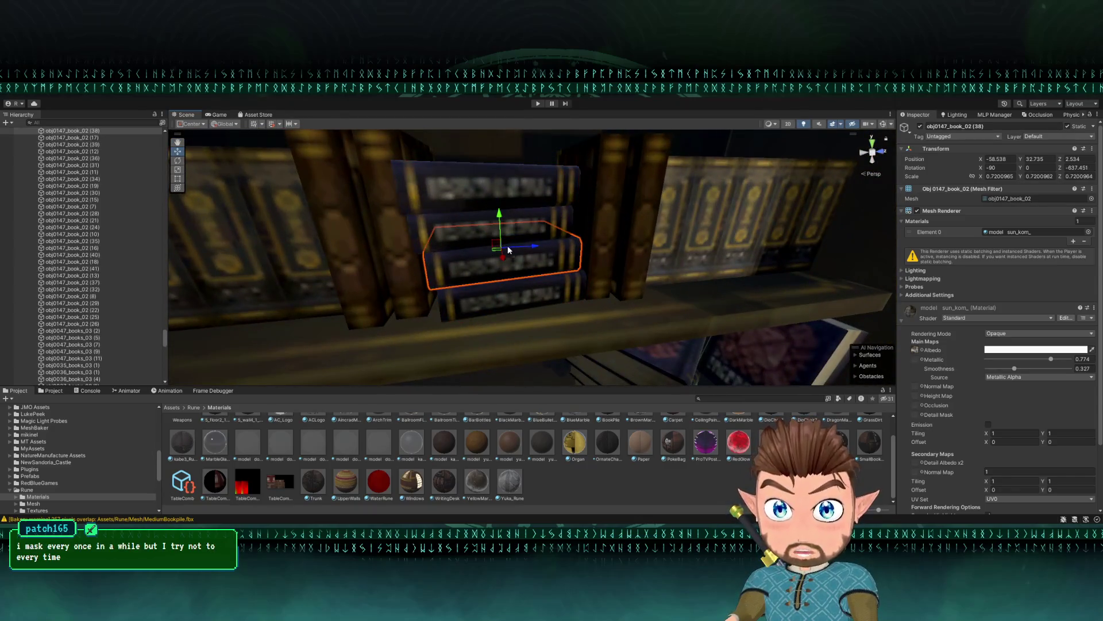
left_click(527, 243)
left_click(487, 226)
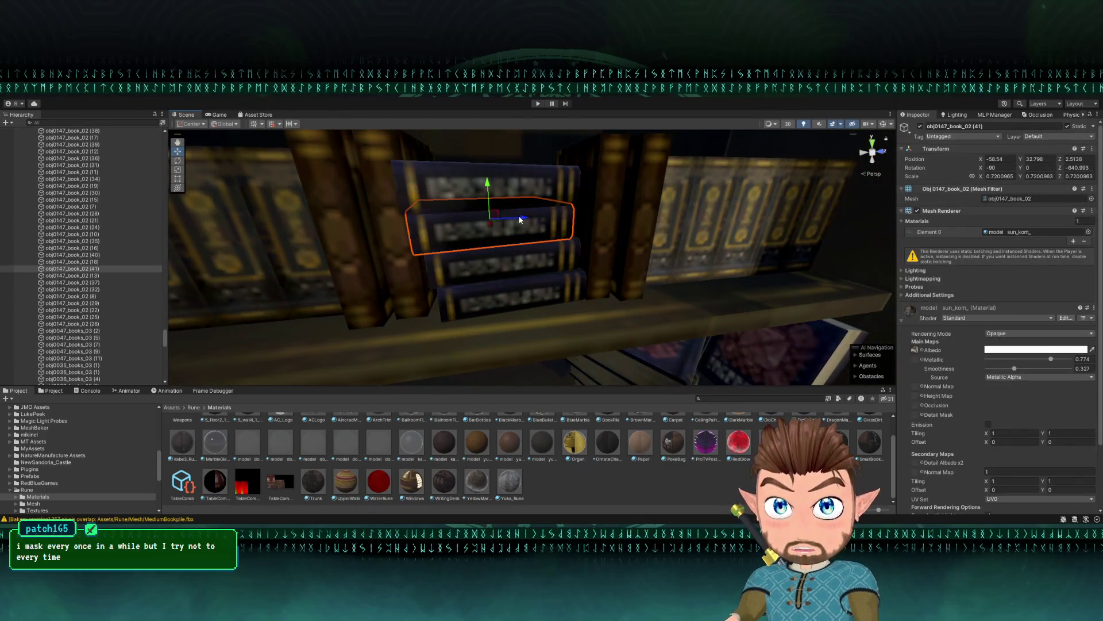
left_click(521, 195)
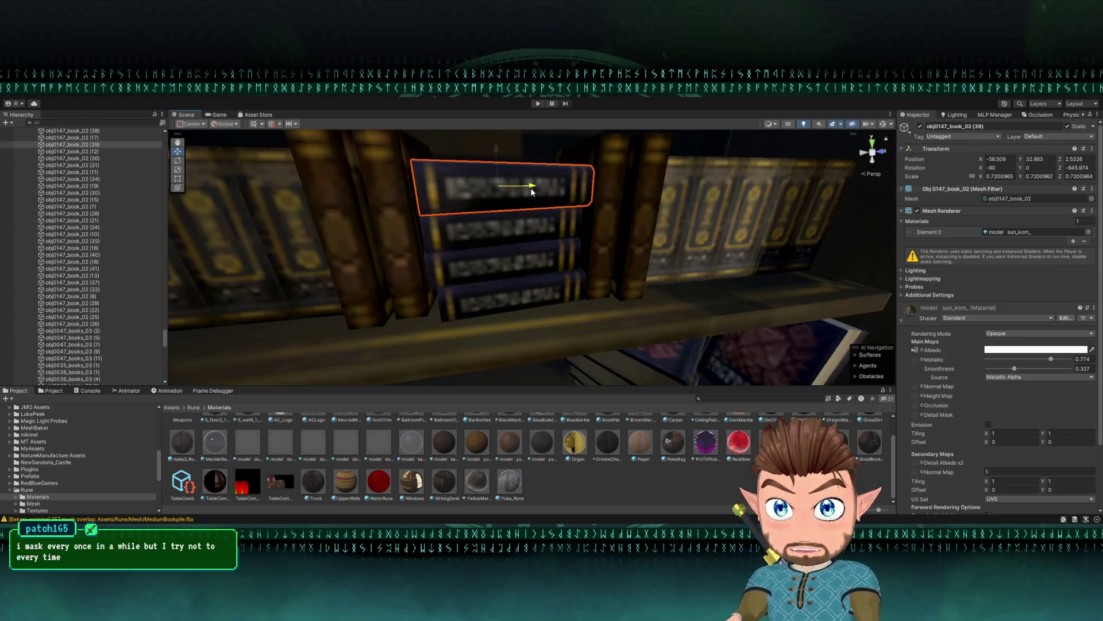
key("e")
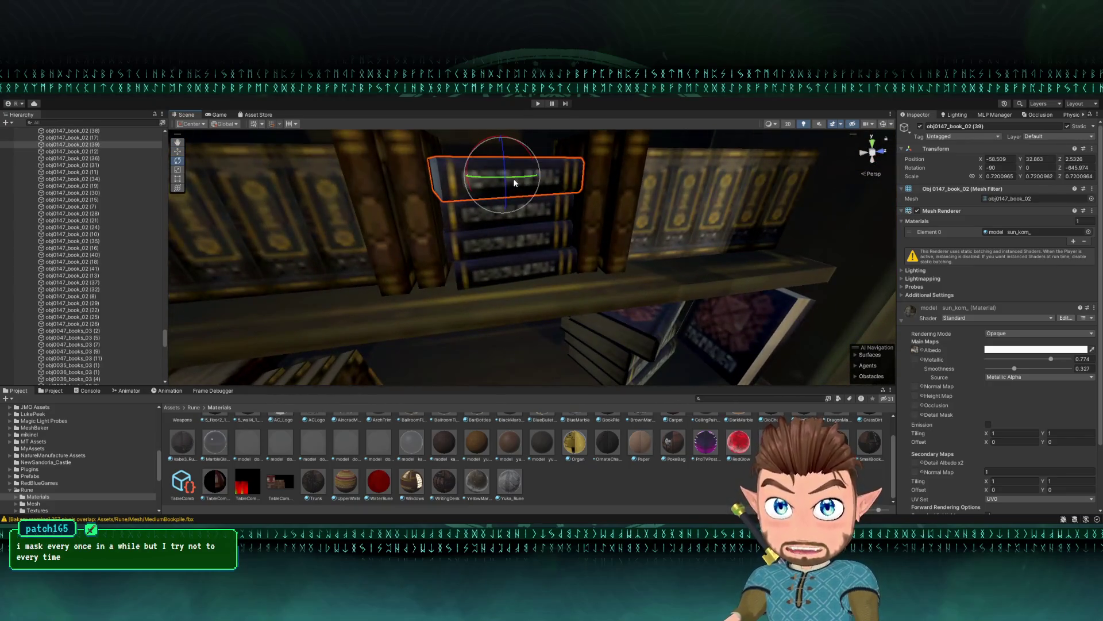
left_click_drag(514, 183, 505, 177)
key("w")
scroll(506, 213, "down", 5)
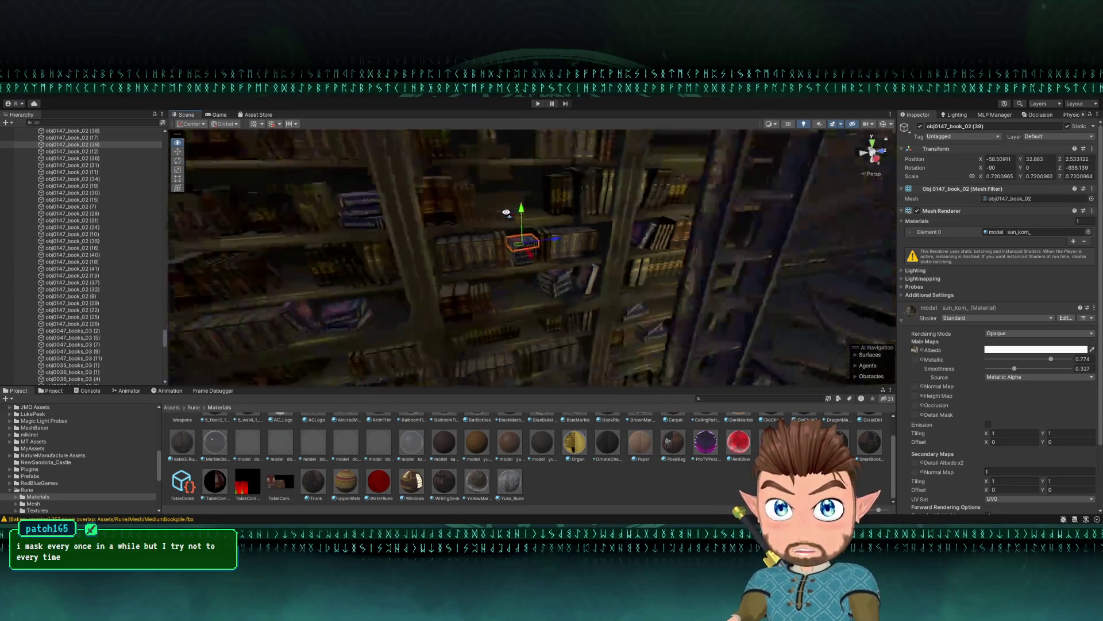
left_click(542, 333)
mouse_move(318, 300)
left_mouse_down()
mouse_move(365, 310)
mouse_move(348, 270)
mouse_move(602, 314)
left_mouse_up()
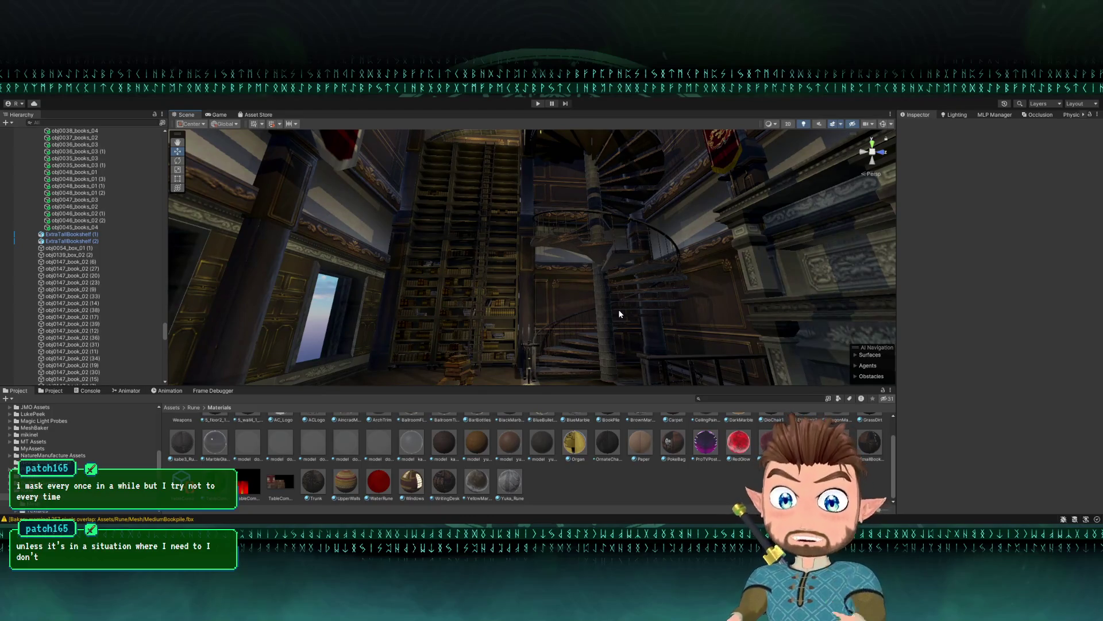
- Lift the books_03 (4) row up onto a higher shelf and slide it along the shelf
mouse_move(504, 268)
left_mouse_down()
mouse_move(485, 278)
mouse_move(505, 290)
mouse_move(496, 321)
left_mouse_up()
left_click(355, 259)
mouse_move(340, 246)
left_mouse_down()
mouse_move(342, 172)
mouse_move(379, 292)
mouse_move(377, 326)
mouse_move(404, 329)
left_mouse_up()
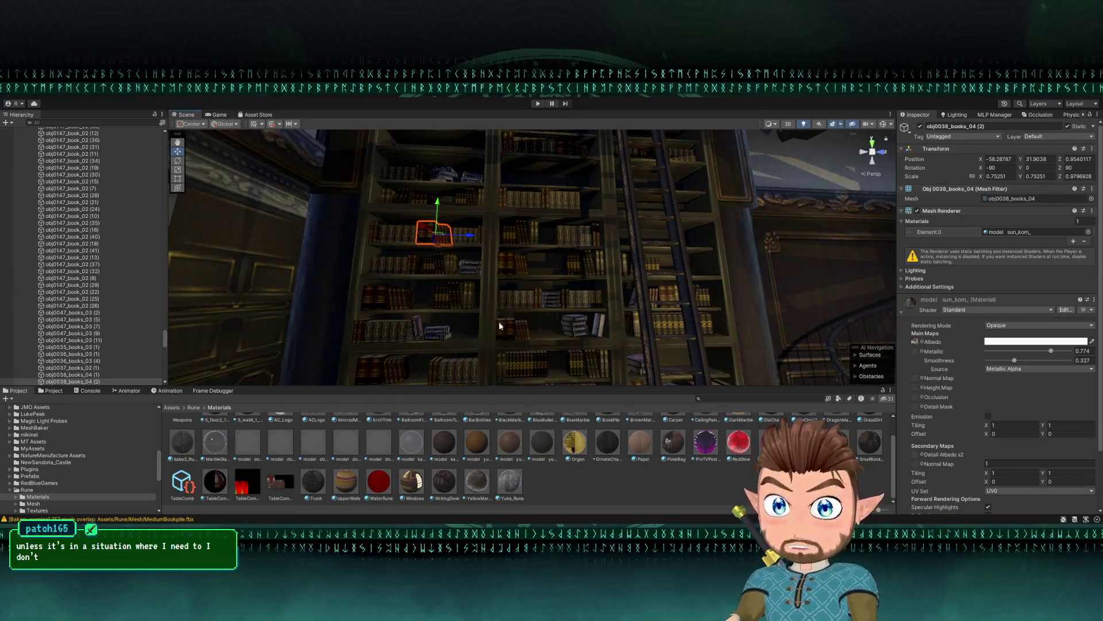
left_click(558, 303, "shift")
left_click(543, 303, "ctrl")
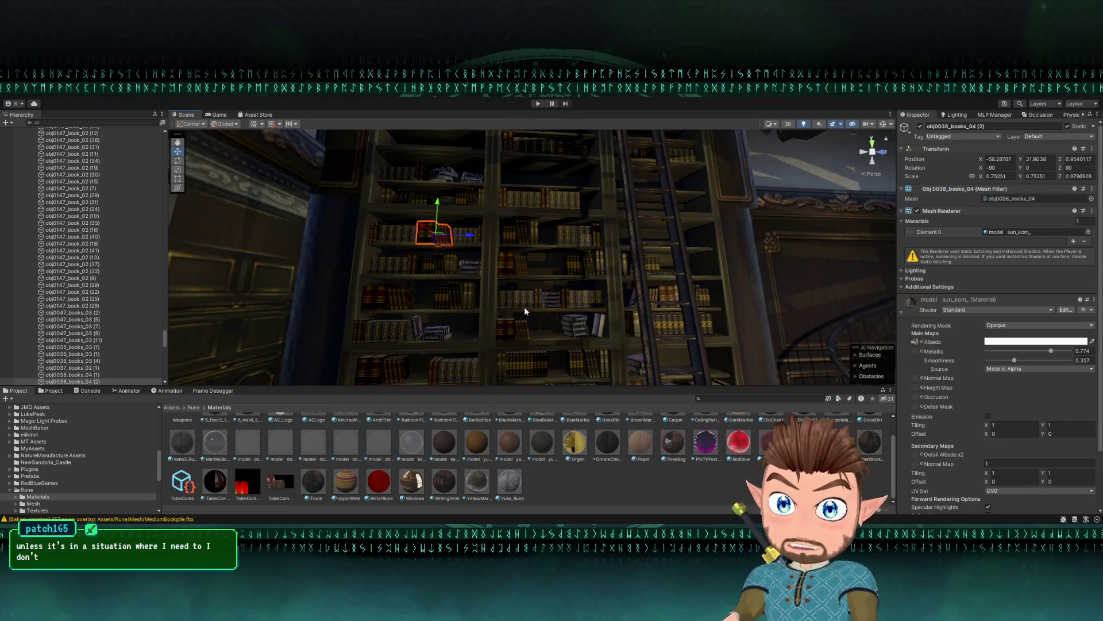
left_click(510, 331, "shift")
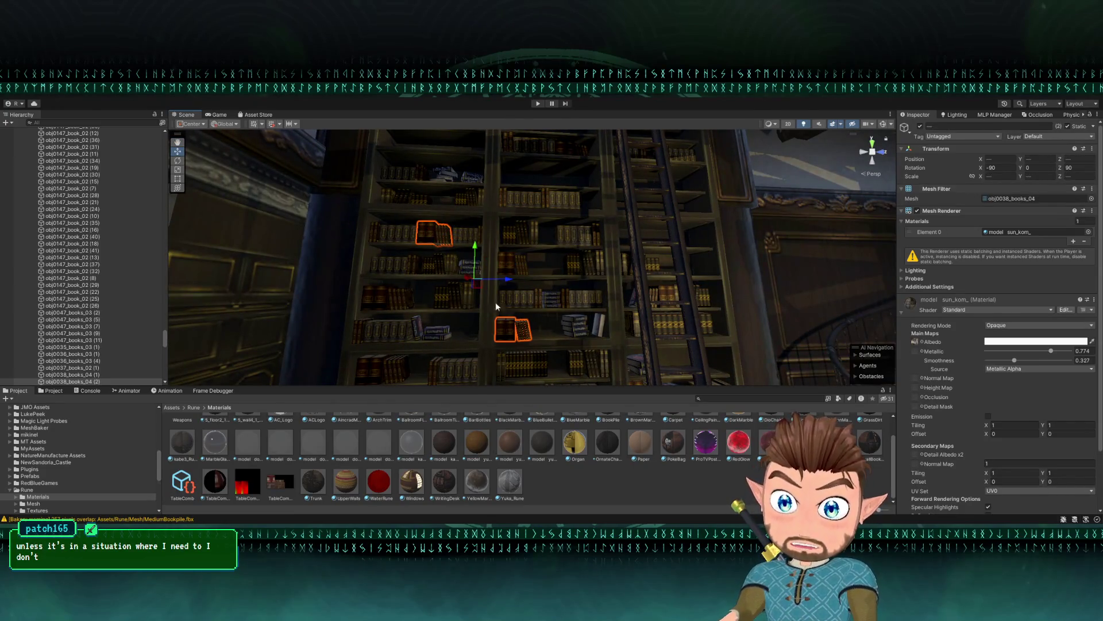
left_click(518, 365)
mouse_move(517, 365)
left_mouse_down()
mouse_move(645, 194)
mouse_move(636, 177)
mouse_move(454, 330)
mouse_move(525, 204)
left_mouse_up()
key("f")
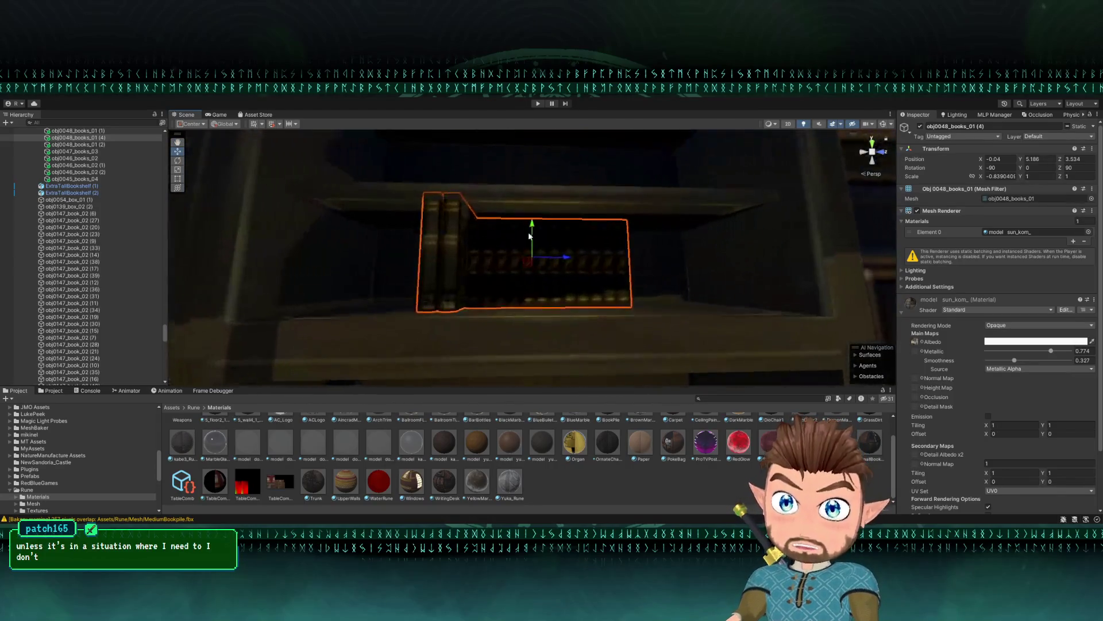
mouse_move(527, 263)
left_mouse_down()
mouse_move(435, 270)
mouse_move(520, 253)
mouse_move(574, 259)
mouse_move(527, 276)
mouse_move(515, 259)
mouse_move(498, 289)
left_mouse_up()
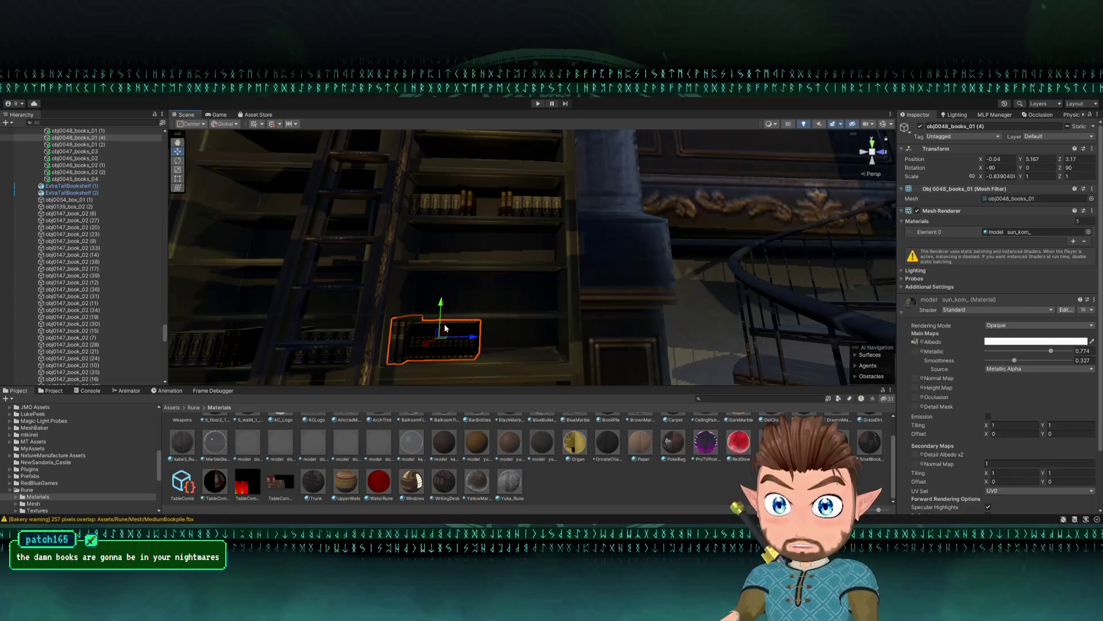
- Widen the raised book row to a uniform scale of about 1.327 to fill the shelf
key("r")
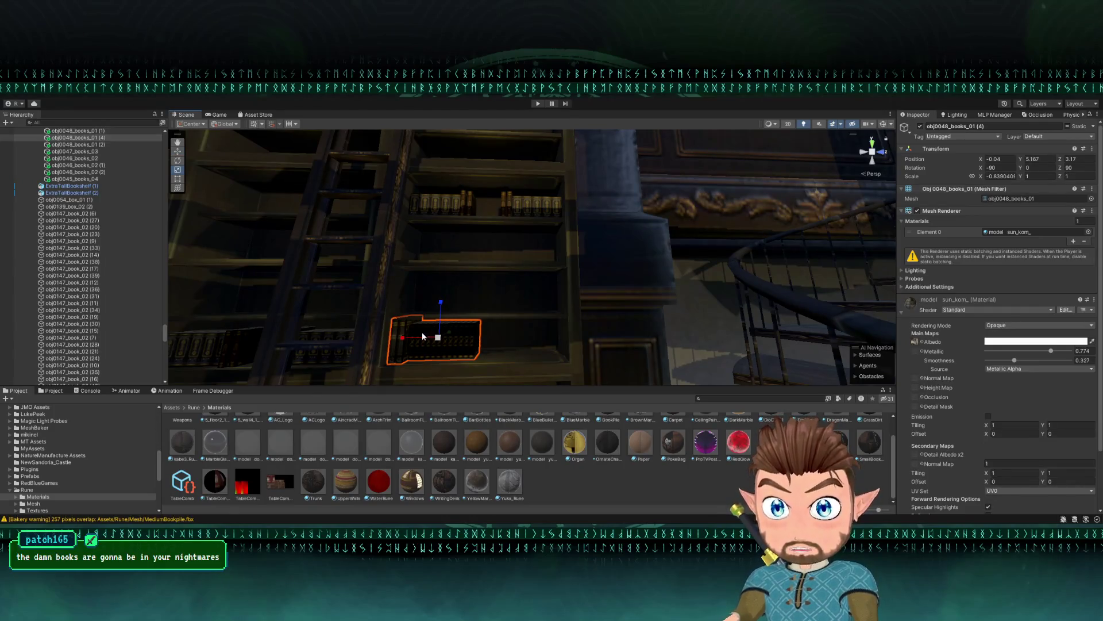
left_click(179, 183)
mouse_move(480, 338)
left_mouse_down()
mouse_move(513, 338)
mouse_move(506, 345)
mouse_move(505, 256)
mouse_move(401, 253)
mouse_move(482, 237)
left_mouse_up()
left_click(401, 253)
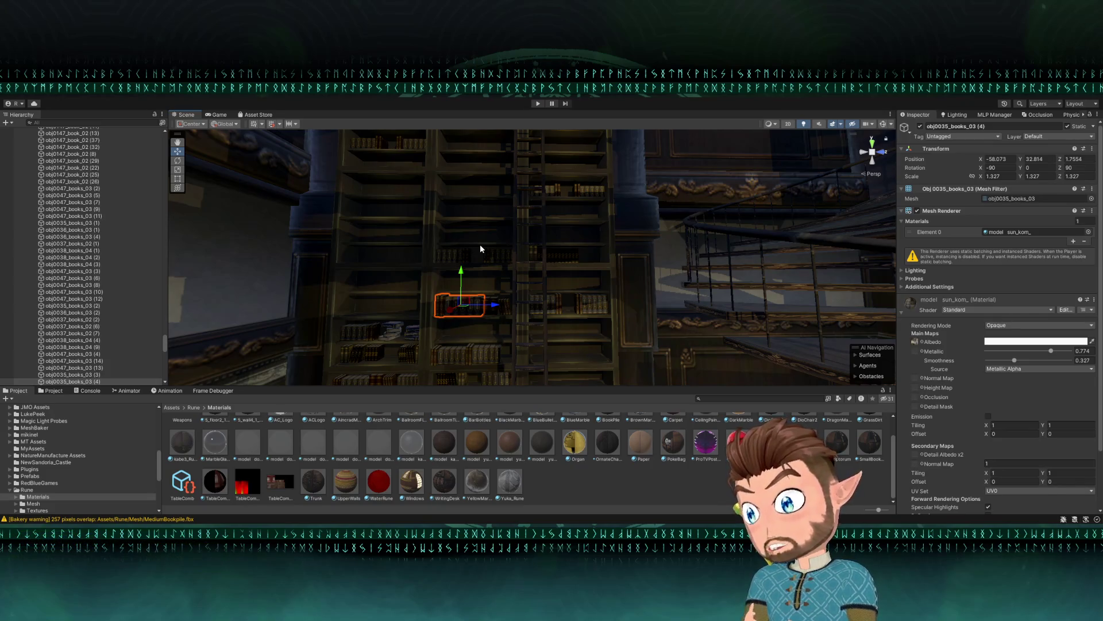
- Move the books_03 (5) row left and slightly up along its shelf
left_click_drag(567, 229, 554, 264)
left_click(532, 299)
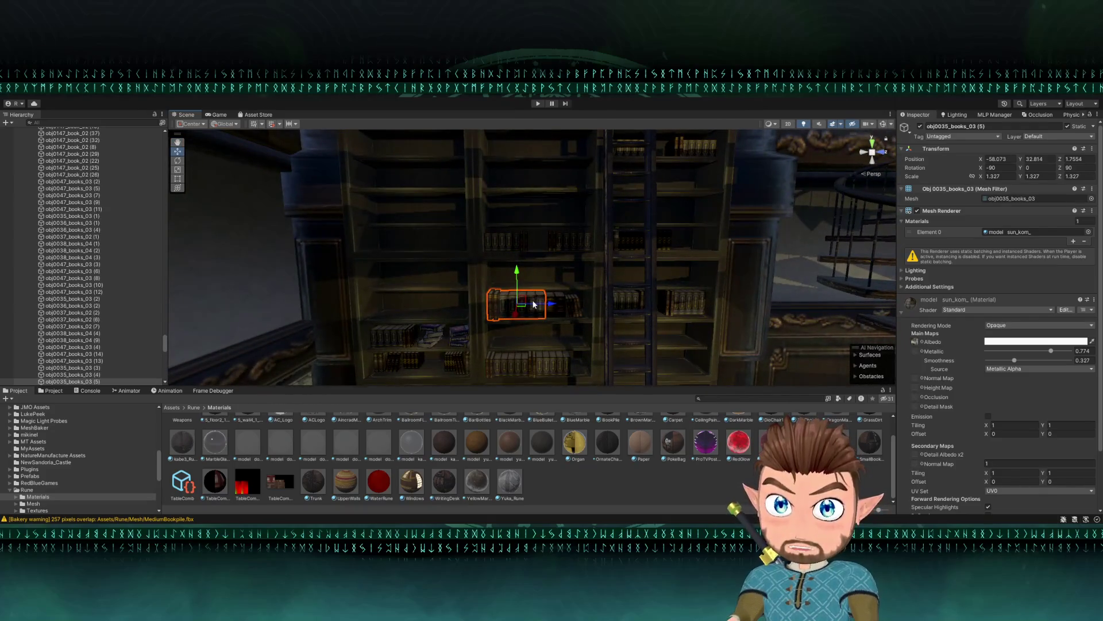
left_click_drag(525, 298, 417, 259)
key("f")
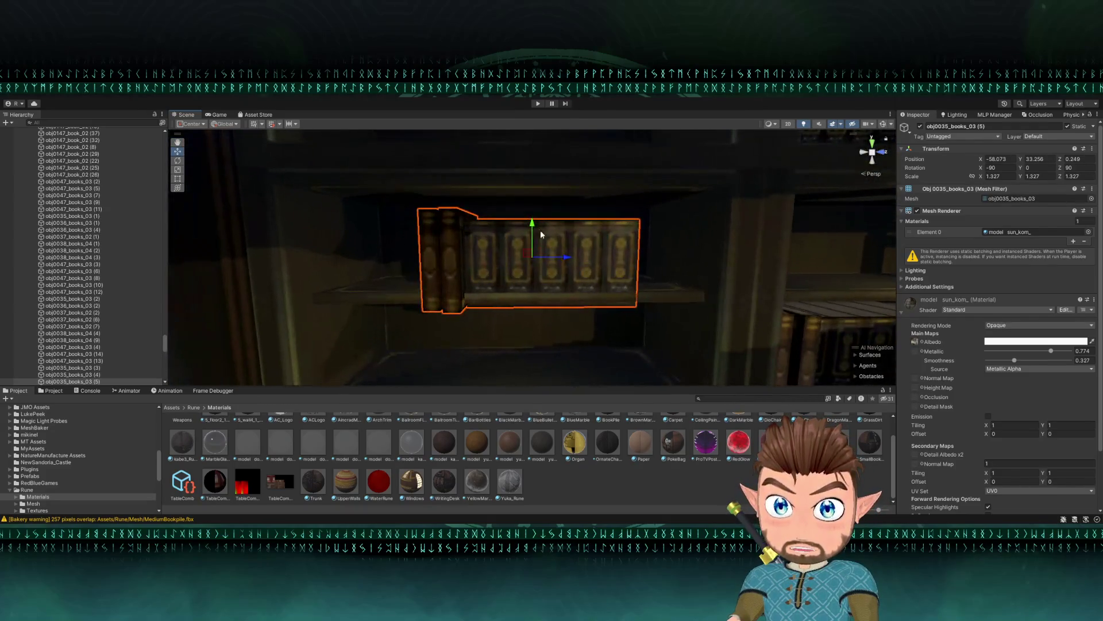
mouse_move(544, 215)
left_mouse_down()
mouse_move(550, 209)
mouse_move(491, 203)
mouse_move(505, 204)
mouse_move(479, 237)
mouse_move(424, 251)
mouse_move(404, 244)
left_mouse_up()
mouse_move(531, 258)
left_mouse_down()
mouse_move(494, 238)
mouse_move(506, 241)
mouse_move(433, 269)
mouse_move(435, 256)
mouse_move(370, 246)
left_mouse_up()
left_click_drag(470, 228, 464, 230)
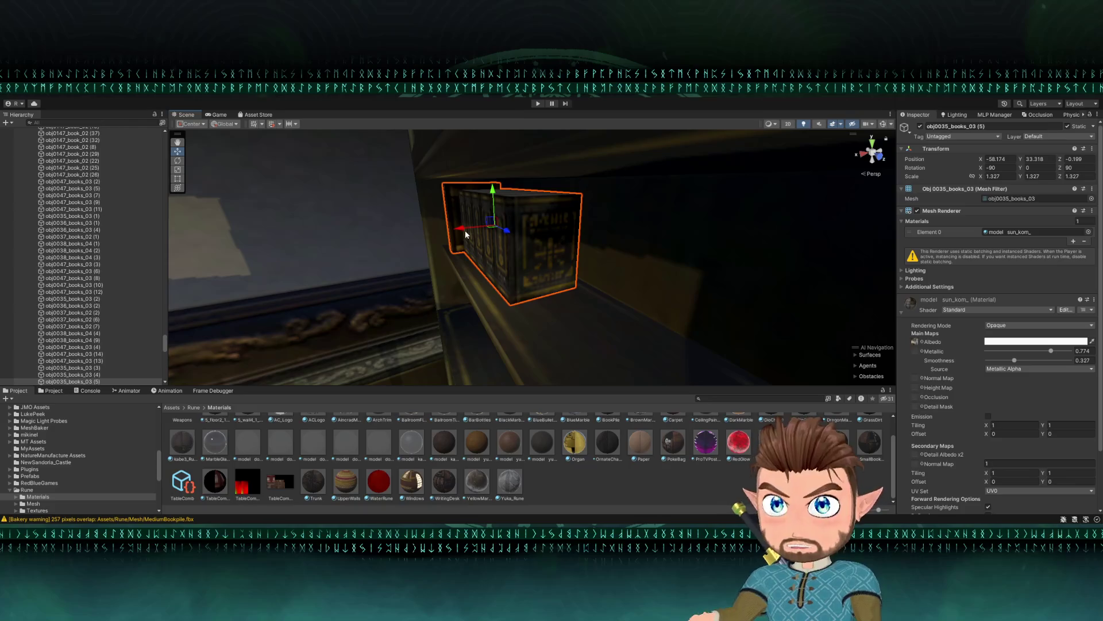
mouse_move(463, 238)
left_mouse_down()
mouse_move(670, 209)
mouse_move(528, 223)
left_mouse_up()
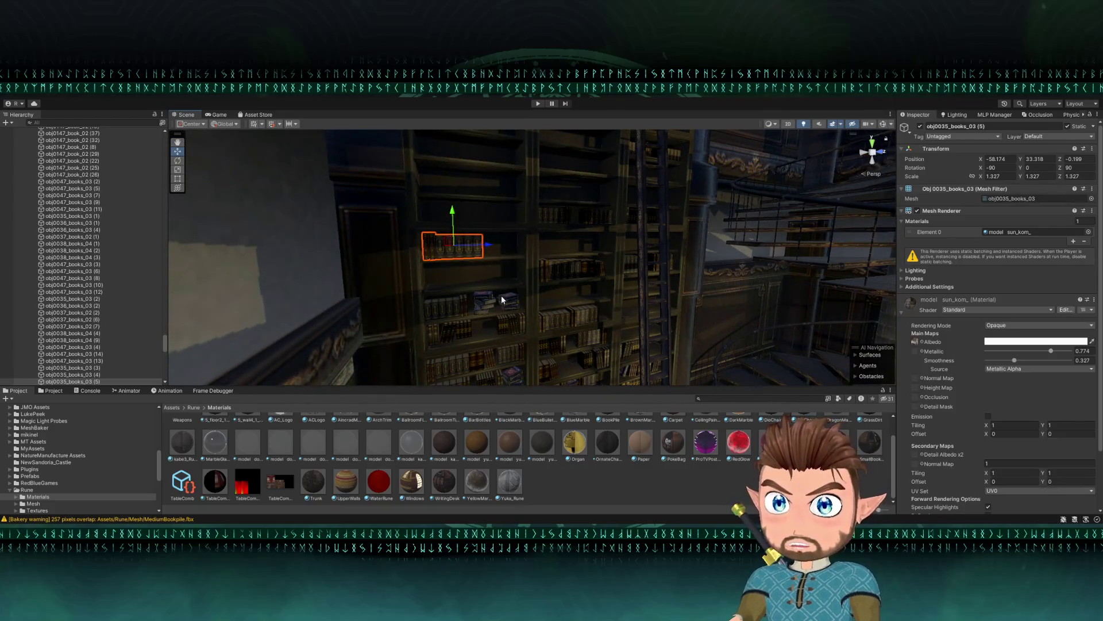
scroll(502, 295, "up", 6)
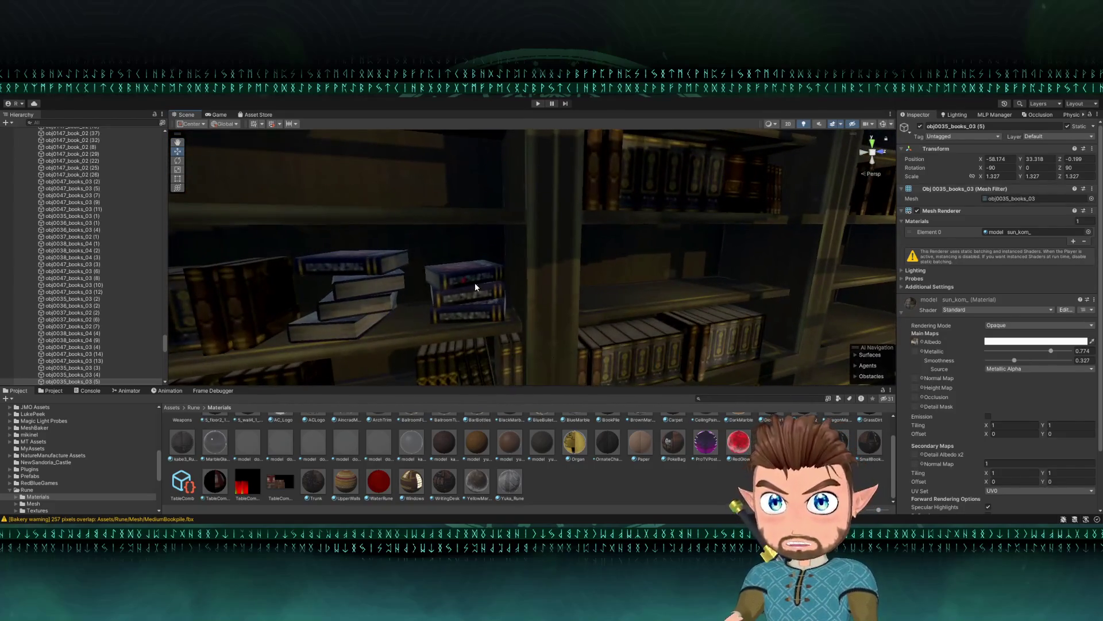
- Duplicate the blue book stack and move the copy up to a higher shelf
left_click(475, 282)
key("f")
key("ctrl+d")
left_click_drag(503, 261, 533, 166)
key("f")
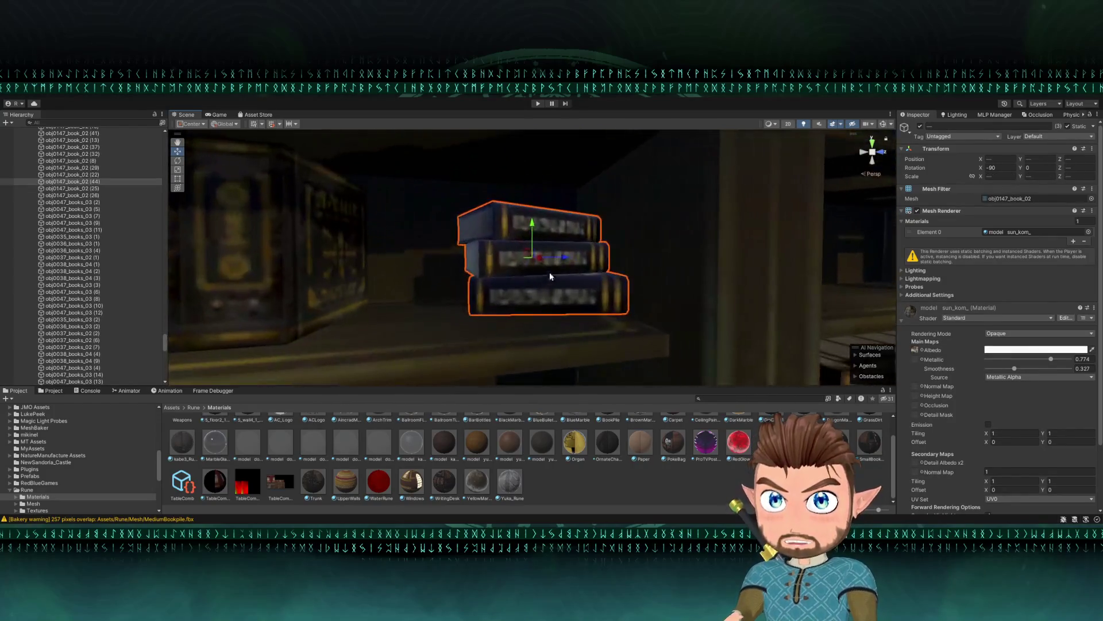
scroll(528, 264, "up", 5)
key("w")
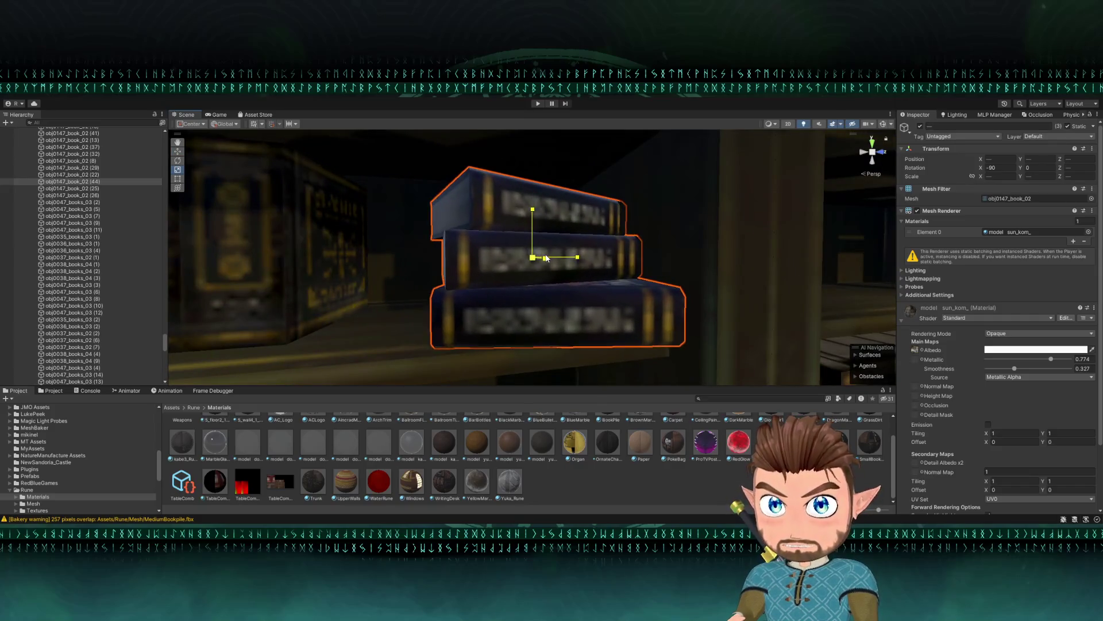
mouse_move(528, 254)
left_mouse_down()
mouse_move(524, 265)
mouse_move(543, 274)
left_mouse_up()
key("e")
mouse_move(603, 230)
left_mouse_down()
mouse_move(320, 239)
mouse_move(456, 246)
mouse_move(459, 210)
mouse_move(465, 228)
mouse_move(587, 243)
left_mouse_up()
key("w")
- Shift the obj0038_books_04 (10) cluster left along X and back into the shelf
left_click(442, 269)
key("f")
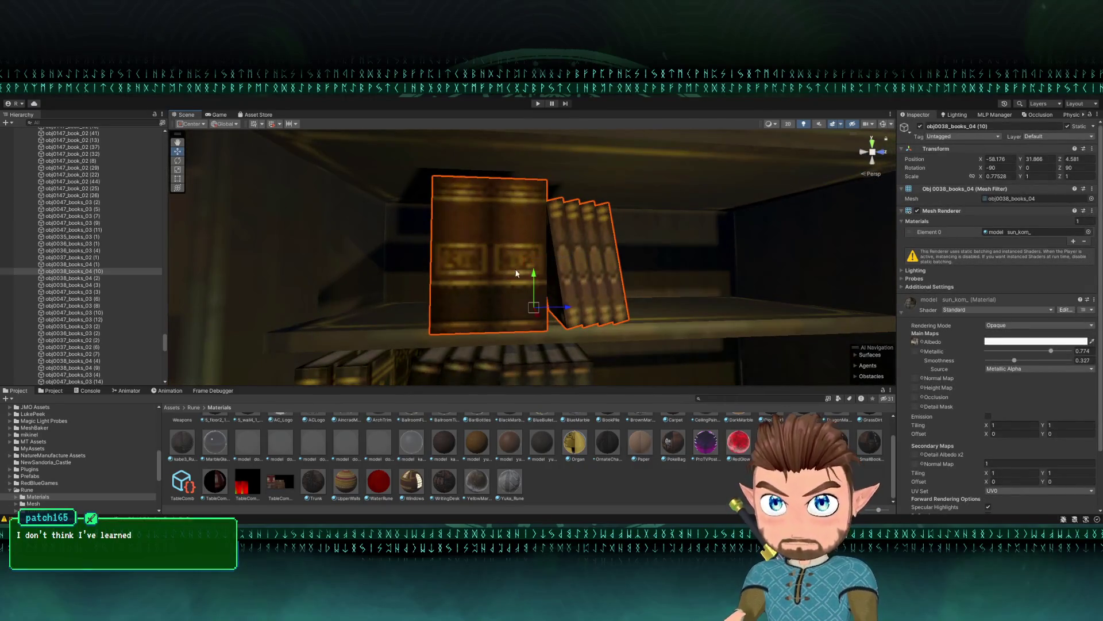
mouse_move(417, 332)
left_mouse_down()
mouse_move(285, 332)
mouse_move(273, 348)
mouse_move(265, 332)
left_mouse_up()
mouse_move(493, 267)
left_mouse_down()
mouse_move(476, 288)
mouse_move(423, 302)
left_mouse_up()
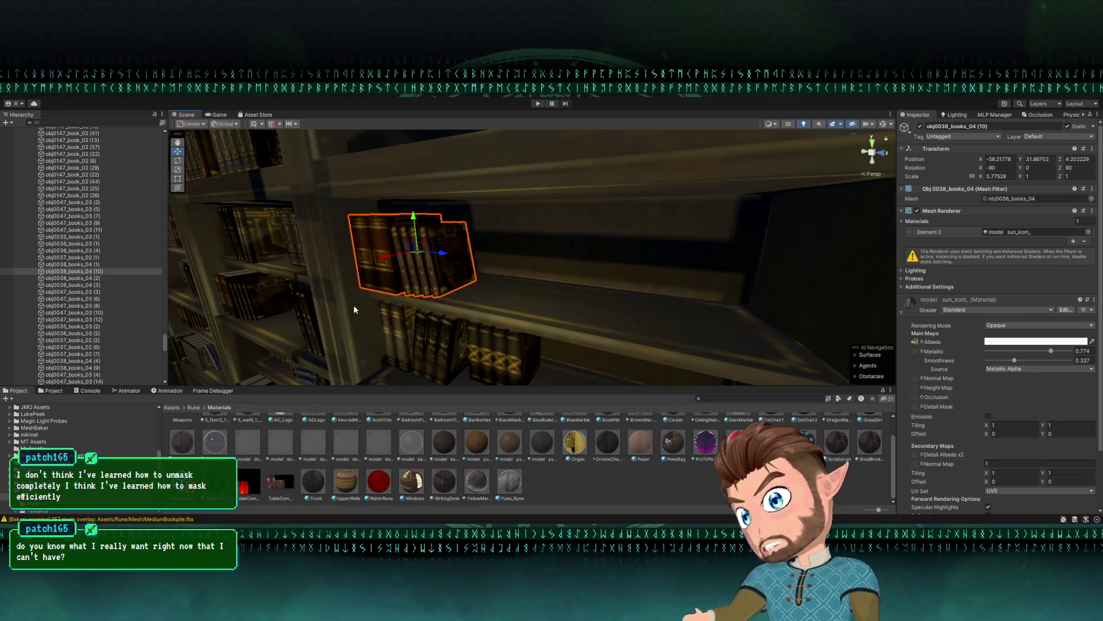
left_click_drag(382, 258, 398, 263)
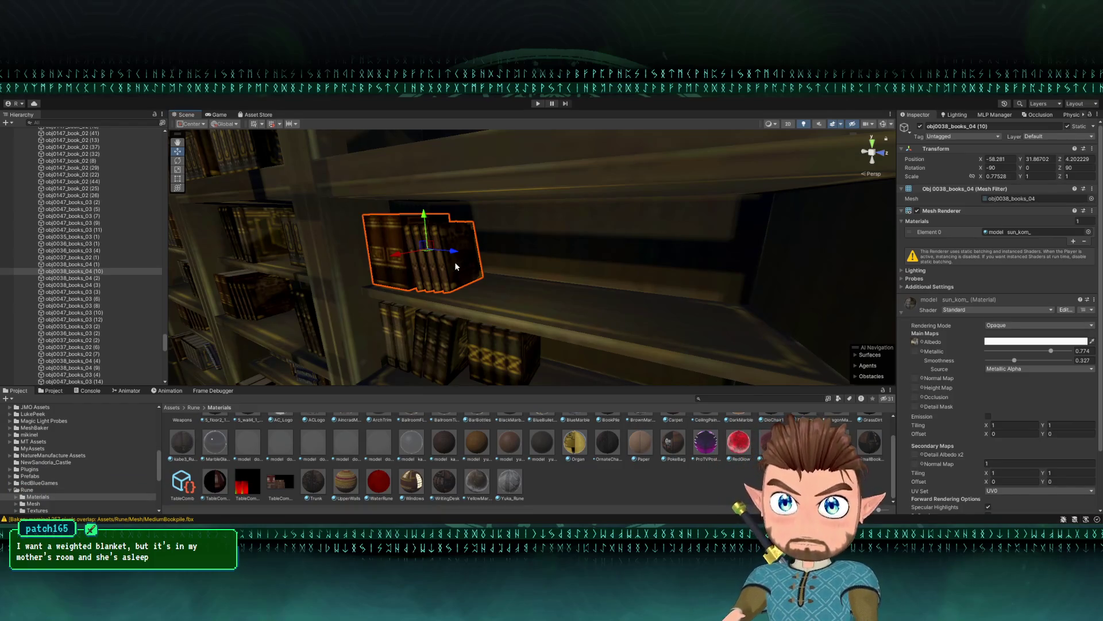
scroll(455, 266, "up", 5)
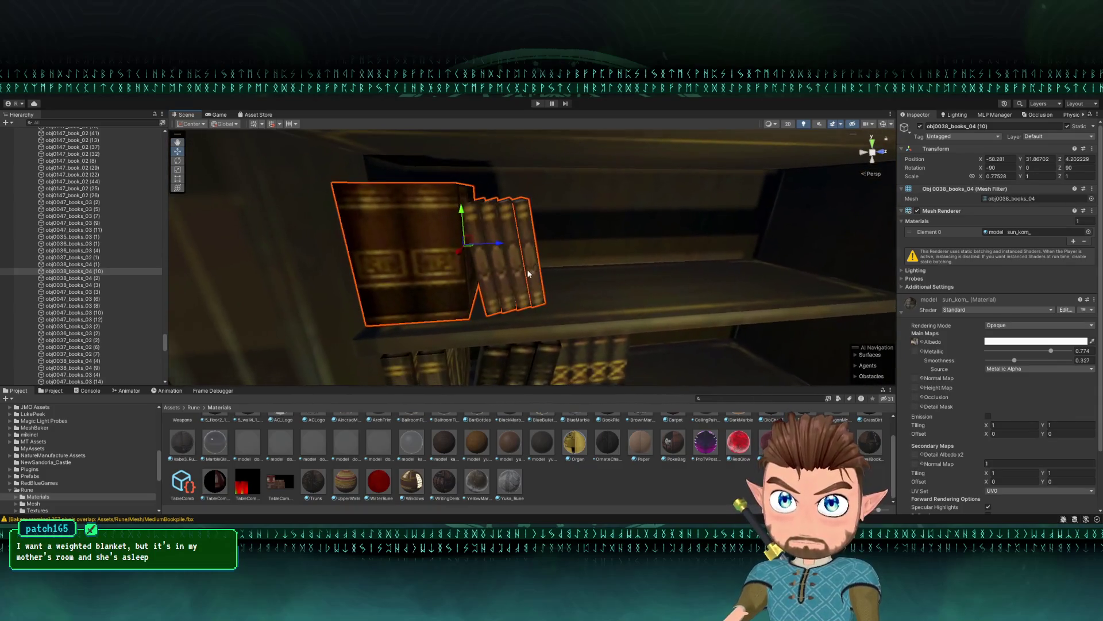
scroll(529, 274, "down", 5)
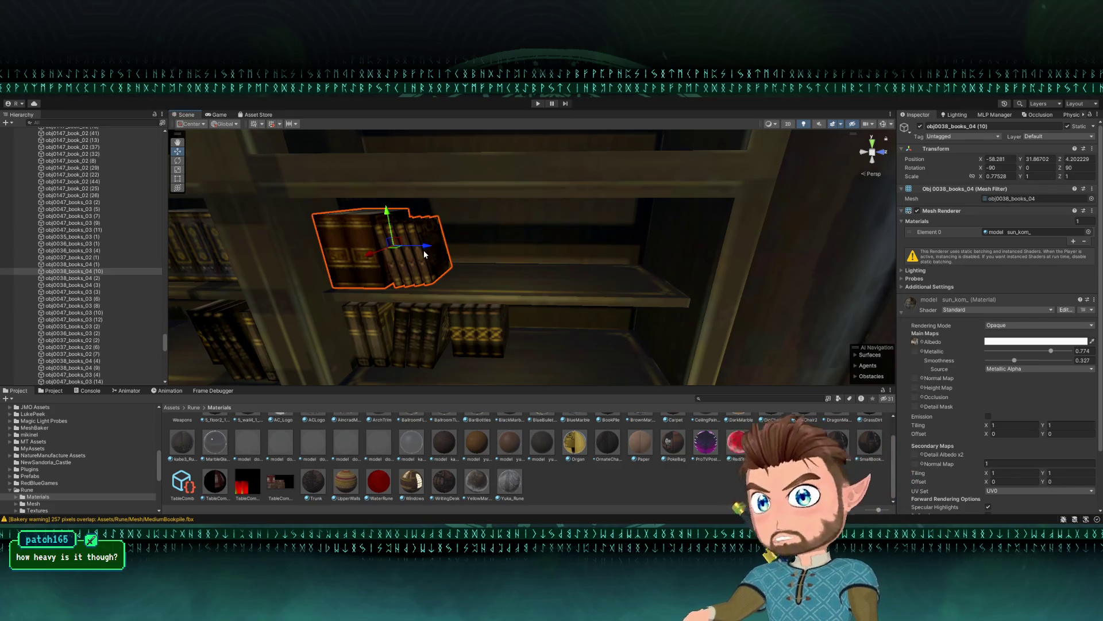
mouse_move(429, 252)
left_mouse_down()
mouse_move(460, 217)
mouse_move(500, 236)
mouse_move(433, 261)
mouse_move(423, 218)
mouse_move(432, 225)
left_mouse_up()
left_click(507, 266)
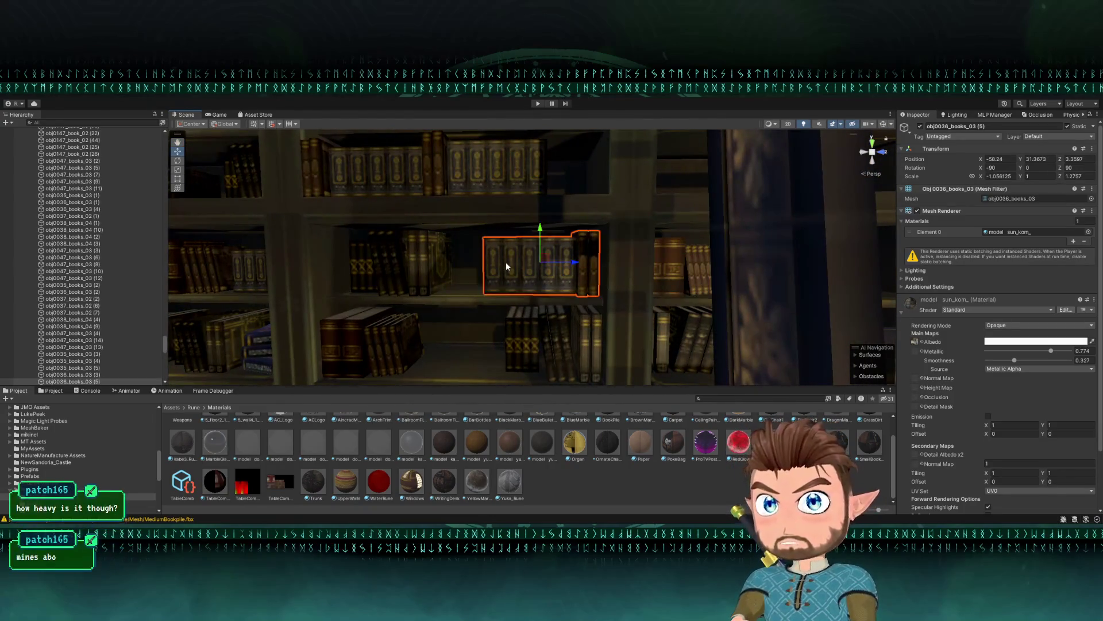
- Enlarge the leaning books_04 (10) cluster, stretching it taller and wider
key("Left")
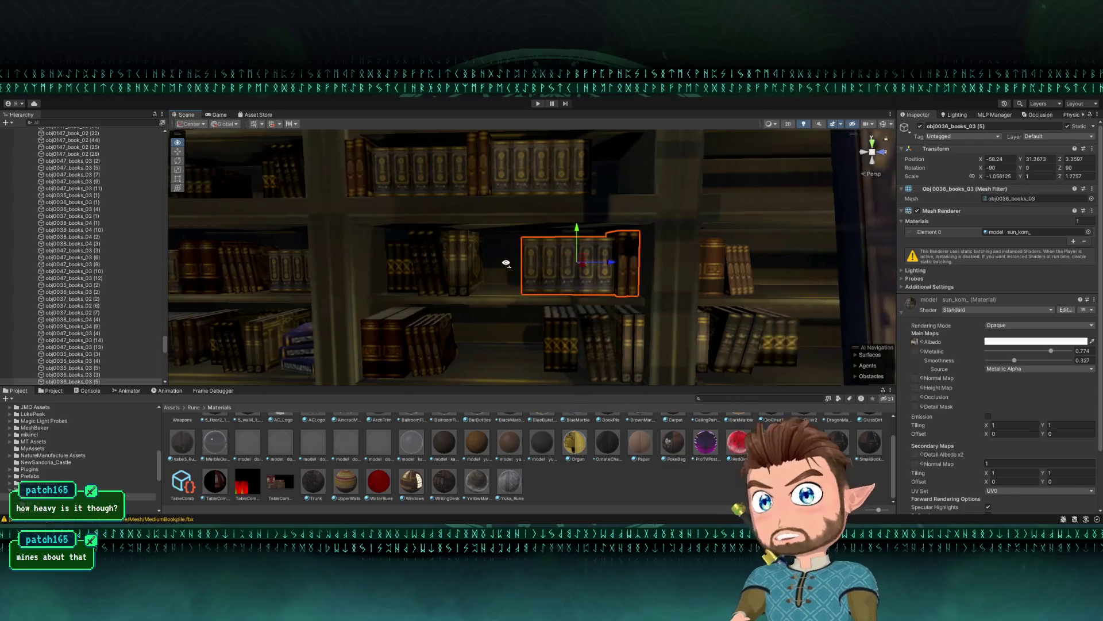
left_click(507, 266)
key("f")
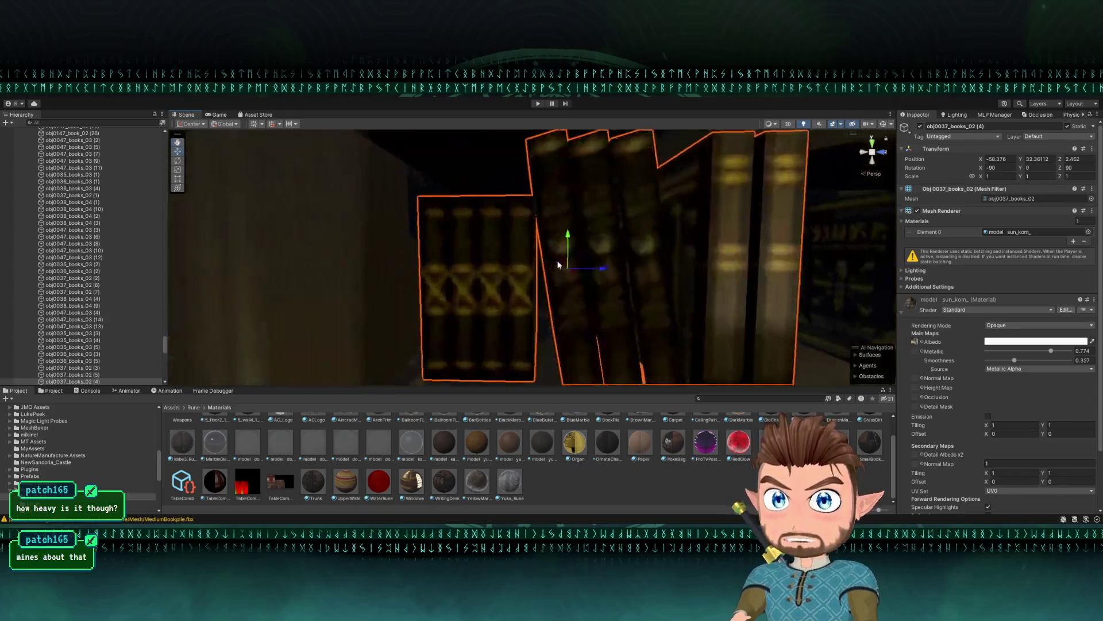
left_click_drag(560, 266, 545, 270)
left_click(491, 270)
key("r")
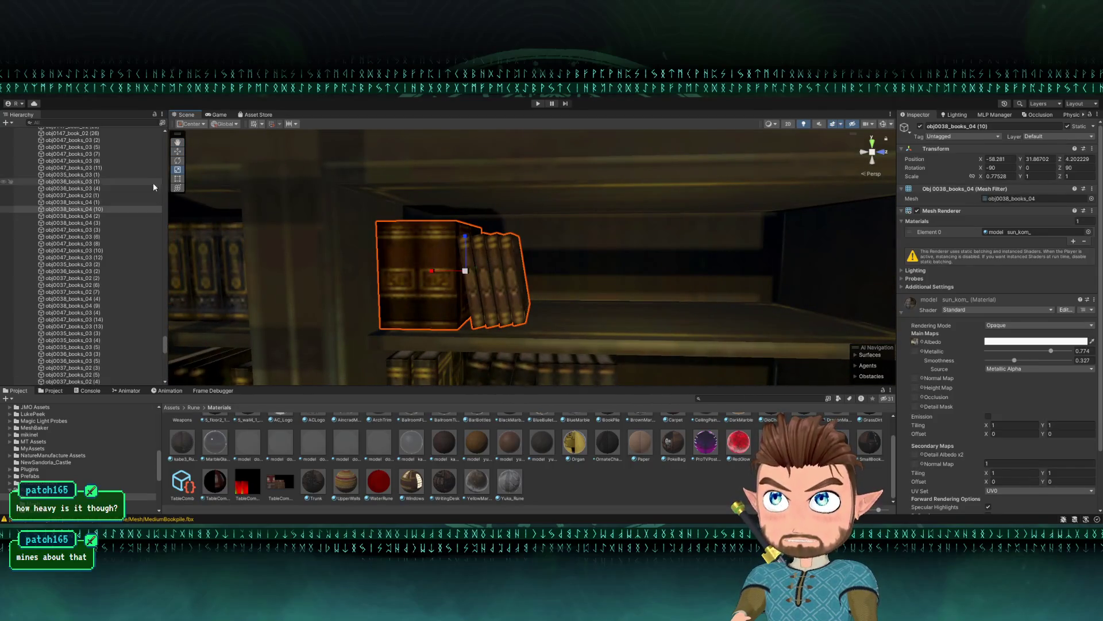
mouse_move(441, 227)
left_mouse_down()
mouse_move(443, 192)
mouse_move(442, 213)
left_mouse_up()
left_click_drag(530, 248, 562, 250)
key("w")
- Duplicate the books_02 row and move the copy to the right along its shelf
scroll(682, 315, "down", 5)
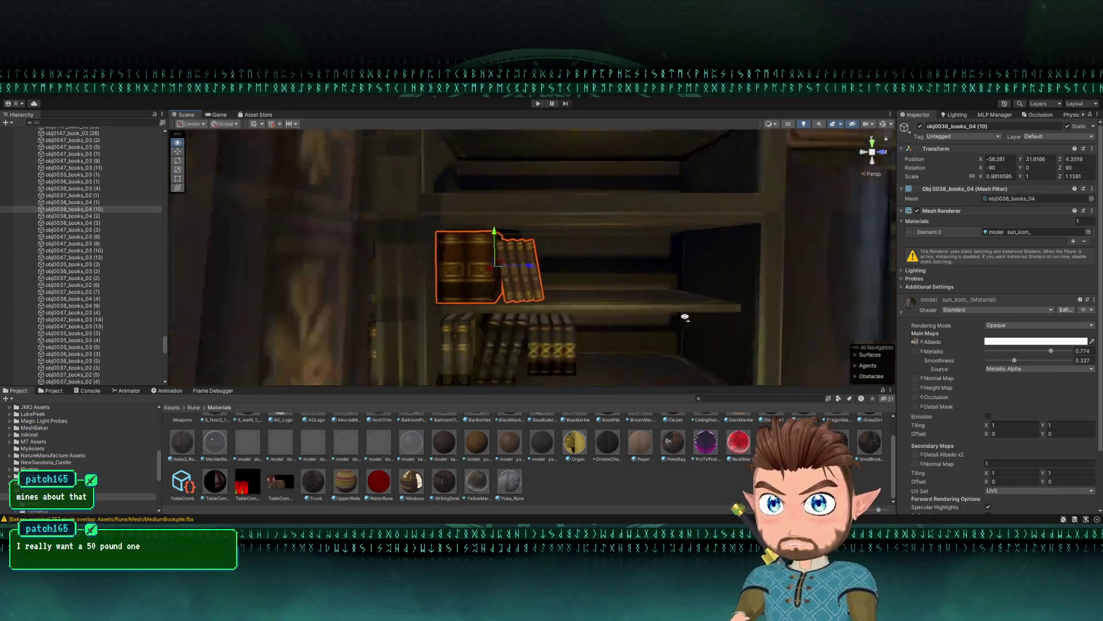
key("d")
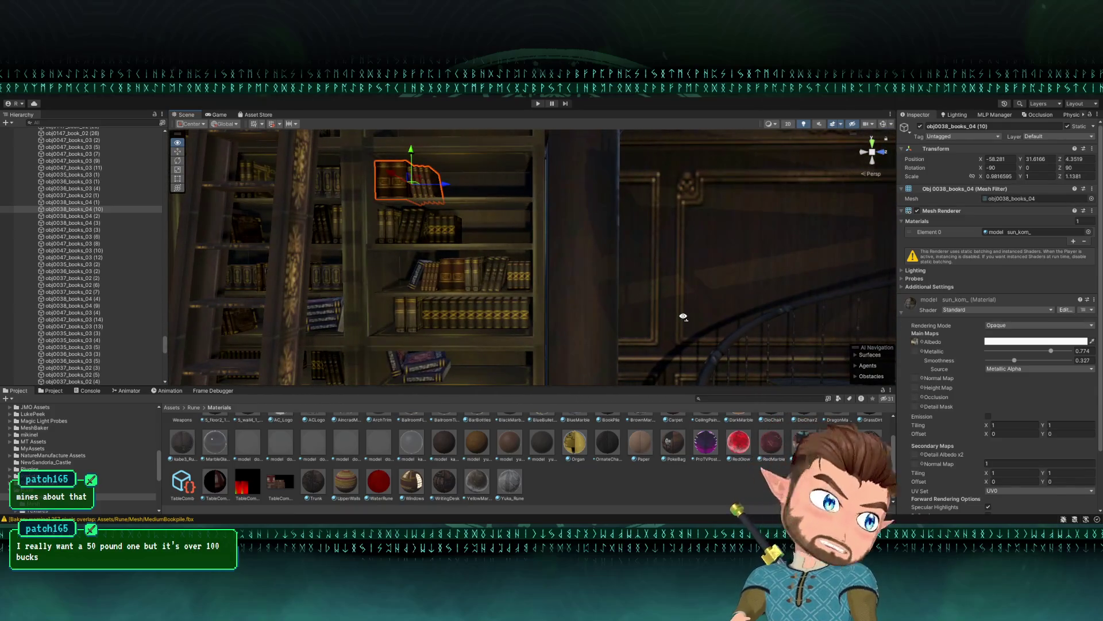
key("a")
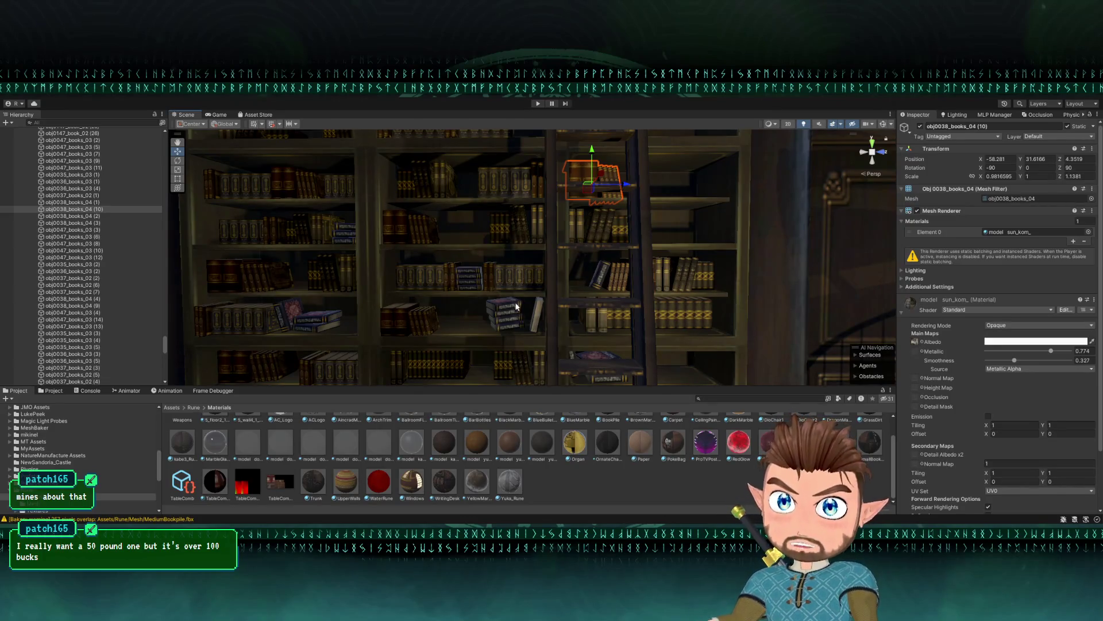
left_click(607, 236)
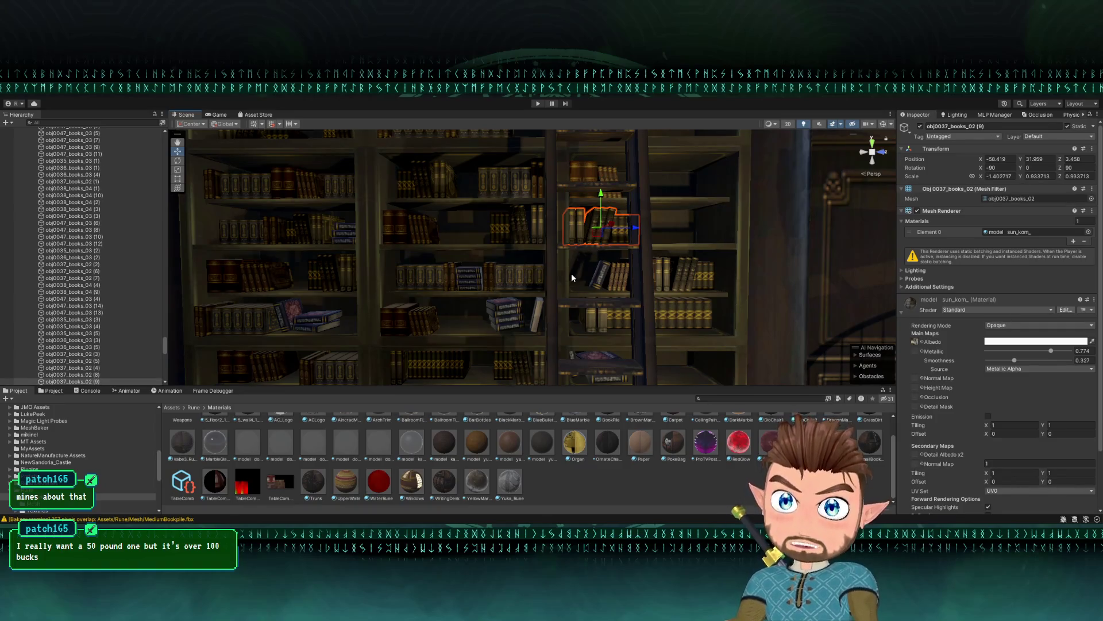
left_click(522, 224)
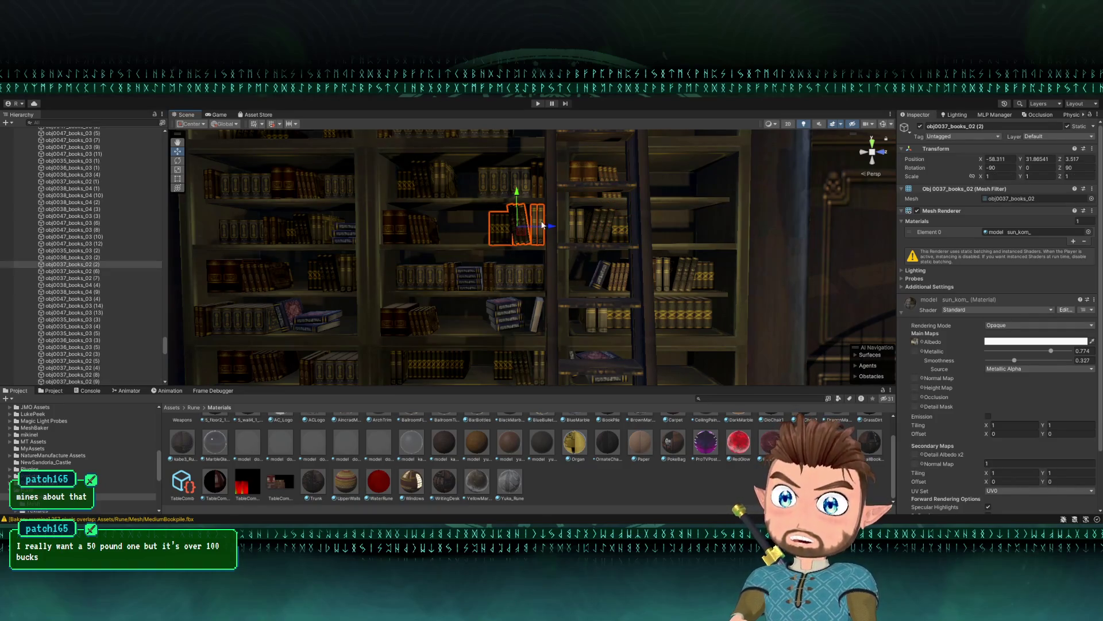
mouse_move(549, 229)
left_mouse_down()
mouse_move(455, 219)
mouse_move(471, 273)
left_mouse_up()
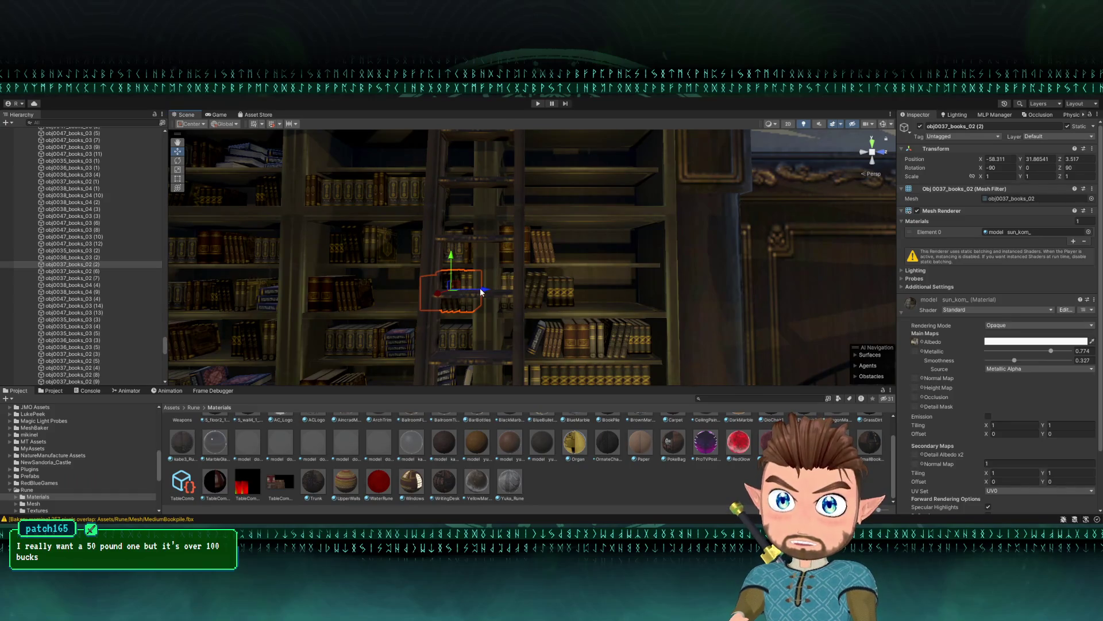
key("ctrl+d")
left_click_drag(481, 292, 627, 305)
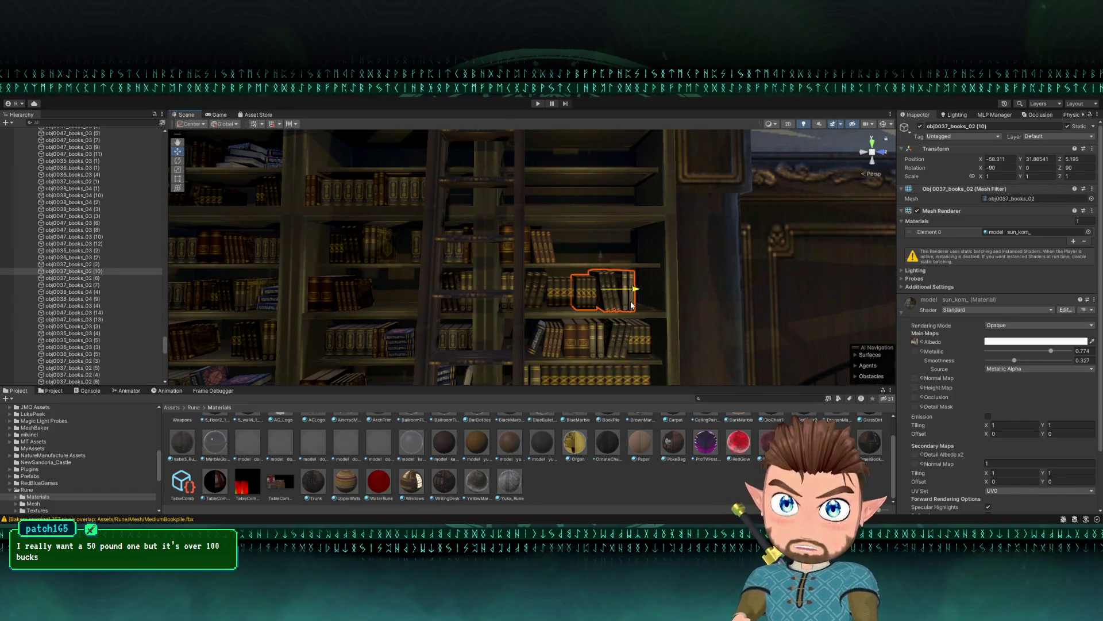
scroll(632, 305, "up", 10)
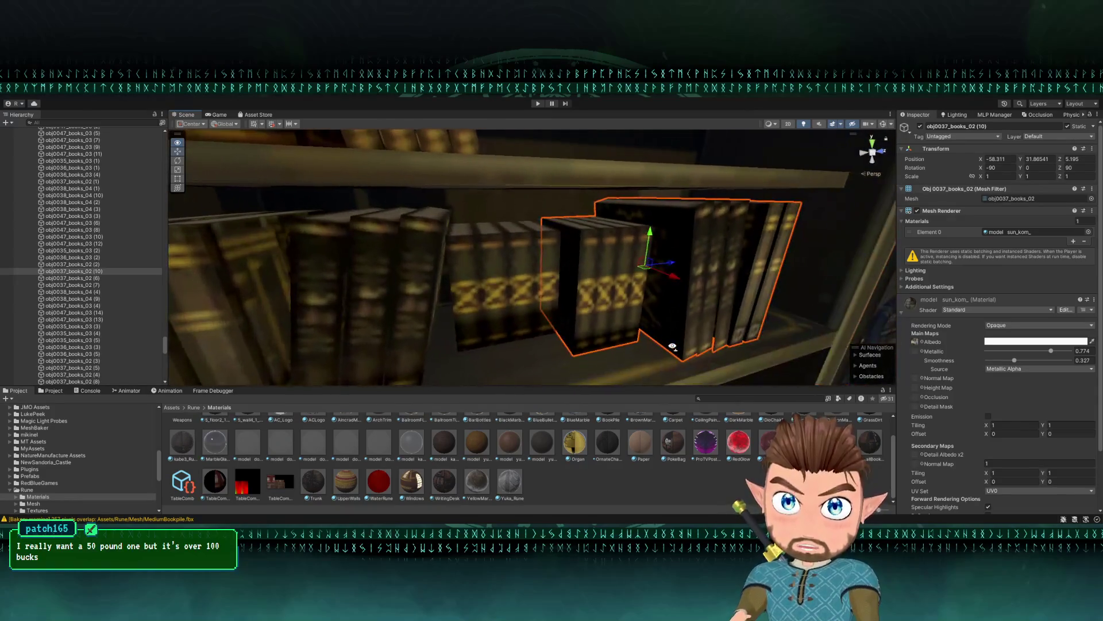
mouse_move(678, 281)
left_mouse_down()
mouse_move(445, 267)
mouse_move(451, 243)
left_mouse_up()
scroll(460, 276, "down", 10)
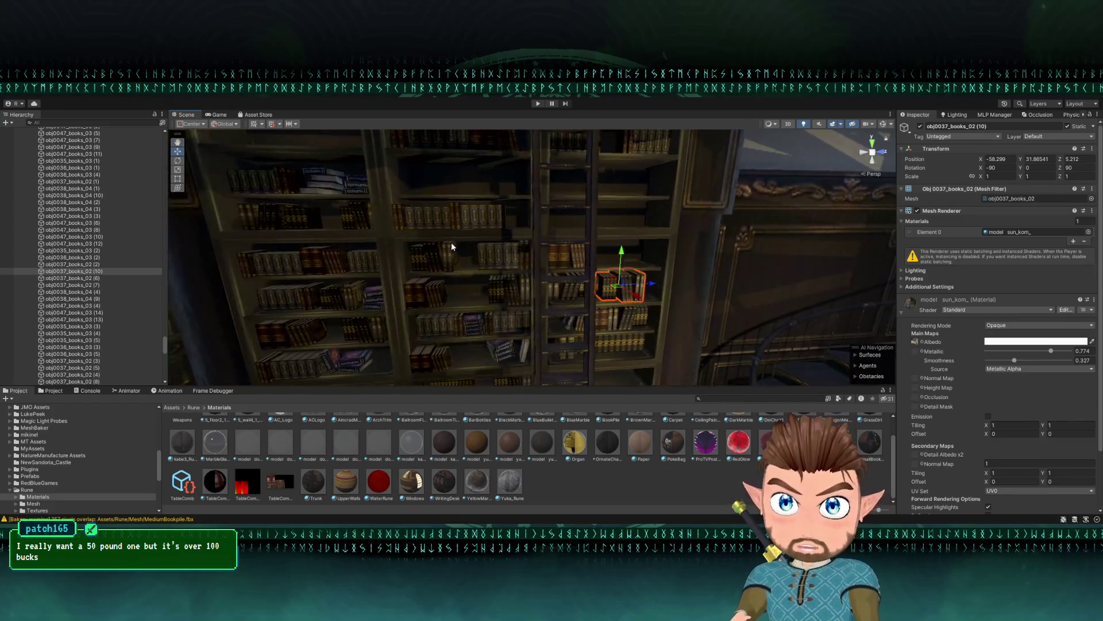
- Slide the books_03 (6) row along its shelf and resize it to an X scale of about 0.846
left_click(450, 246)
left_click(495, 248)
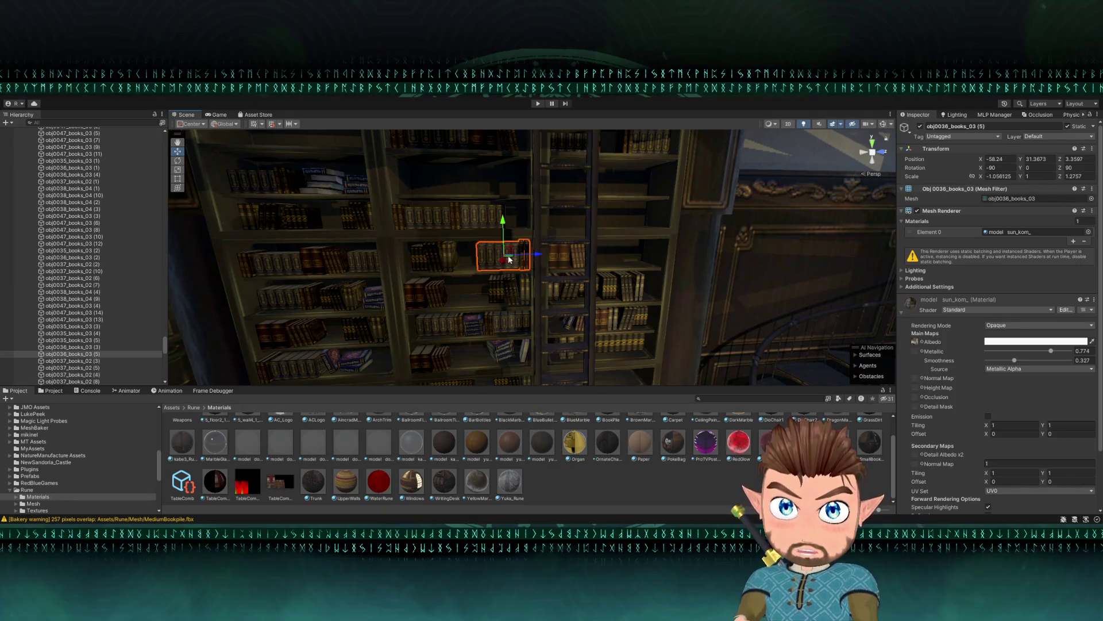
left_click(643, 262)
left_click_drag(642, 267, 608, 266)
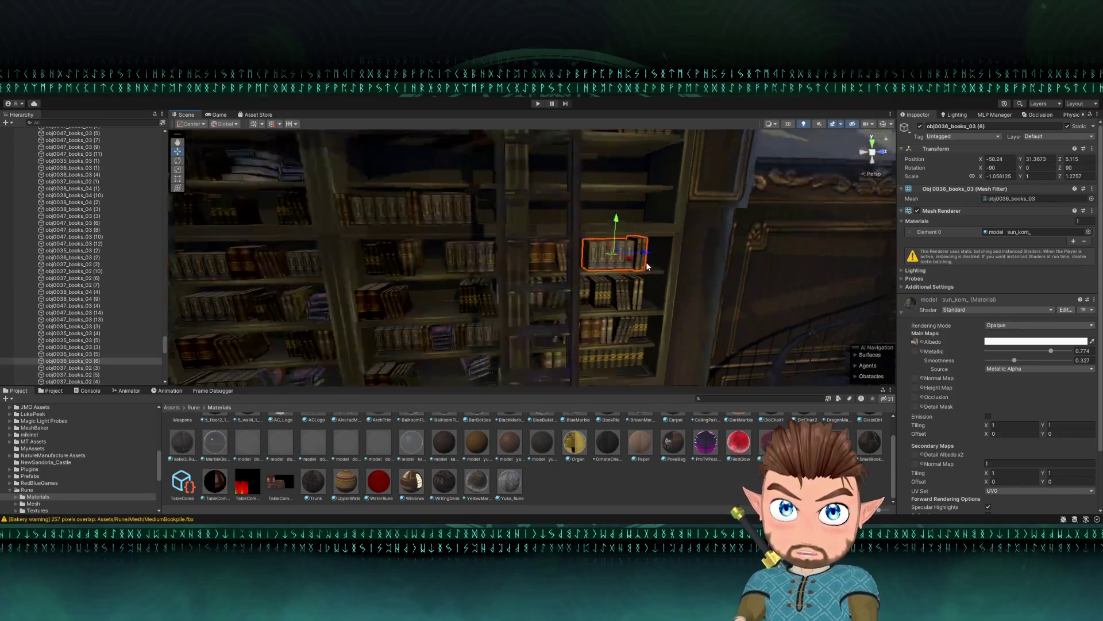
key("f")
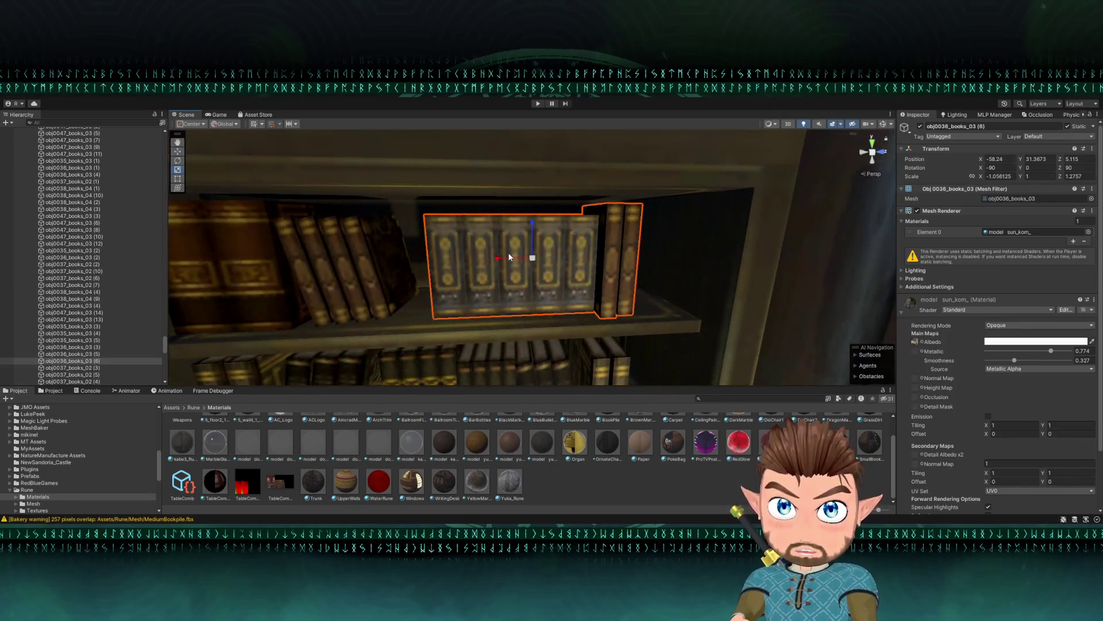
mouse_move(509, 256)
left_mouse_down()
mouse_move(565, 264)
mouse_move(519, 263)
mouse_move(488, 289)
mouse_move(491, 270)
left_mouse_up()
key("w")
- Select a middle-shelf book row and slide it left along the shelf
left_click(499, 247)
left_click(594, 259)
left_click(599, 305)
left_click(587, 255)
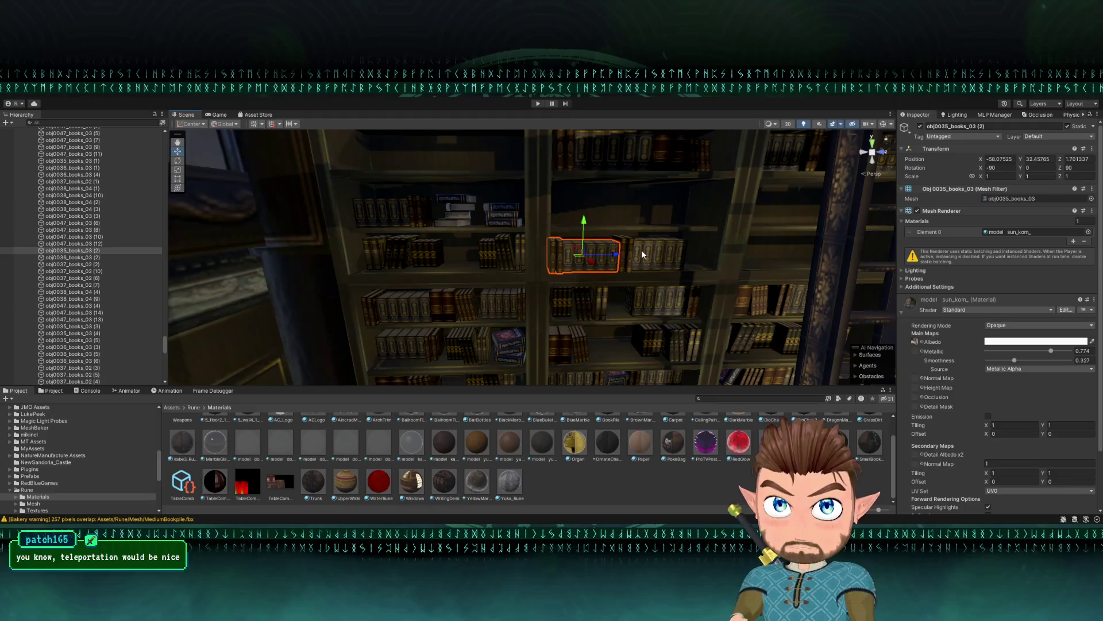
left_click(629, 248, "shift")
mouse_move(630, 249)
left_mouse_down()
mouse_move(593, 241)
mouse_move(581, 170)
mouse_move(530, 198)
left_mouse_up()
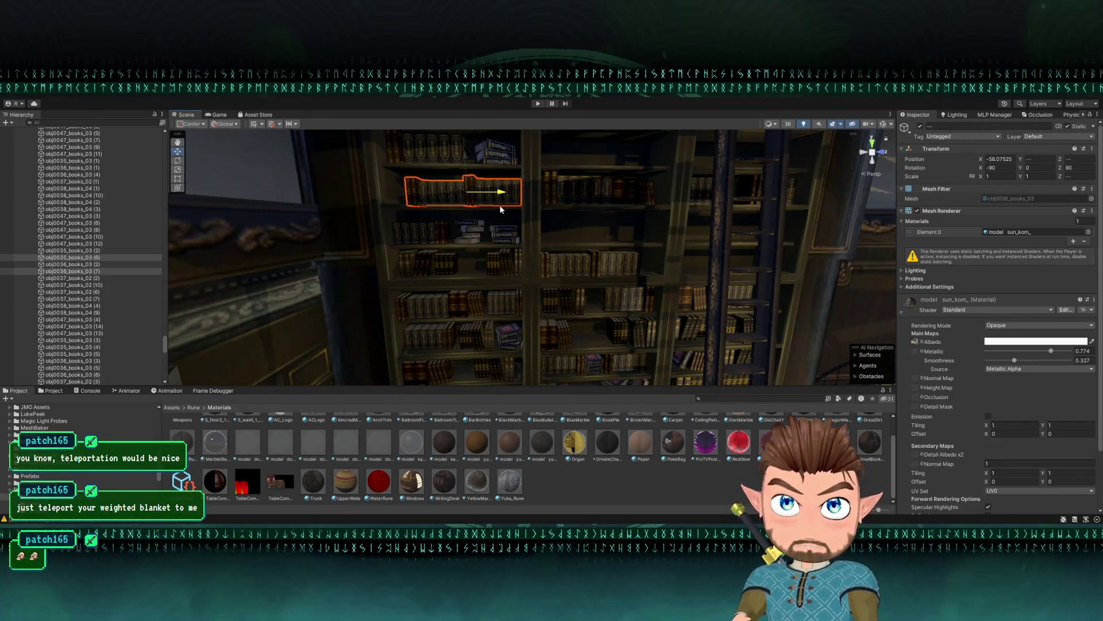
key("f")
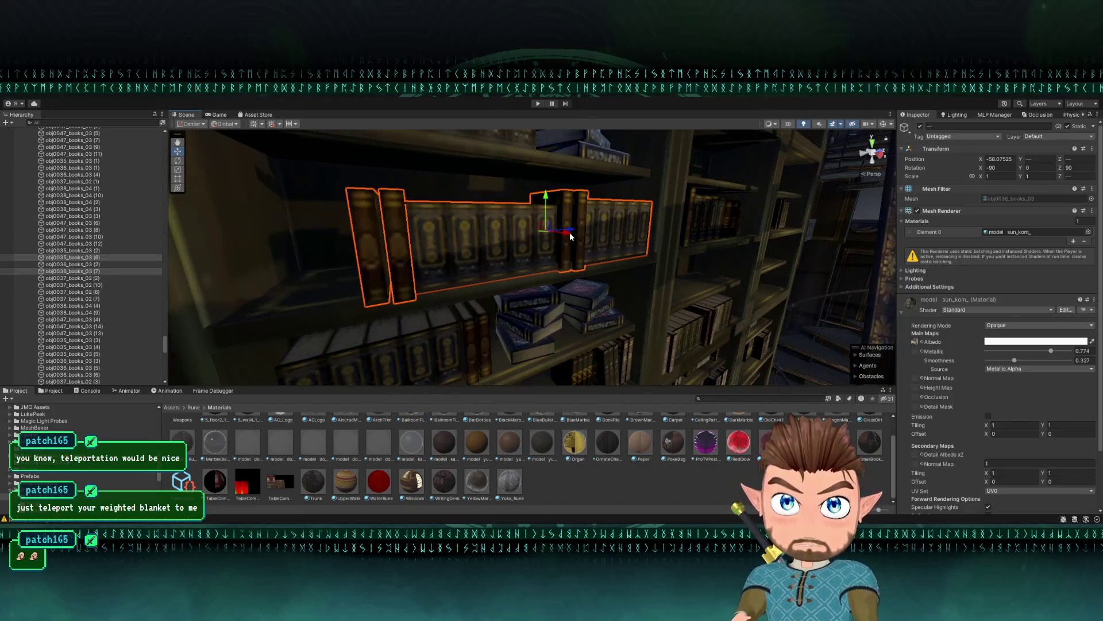
left_click_drag(571, 236, 554, 239)
scroll(517, 239, "up", 5)
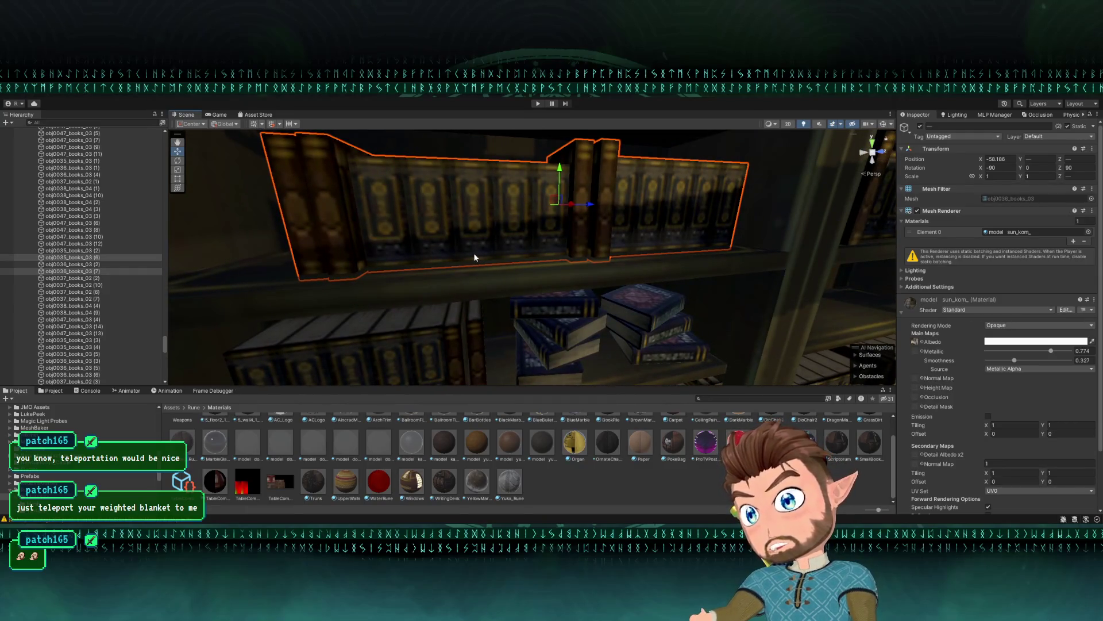
- Fine-tune the row's position with small nudges further along X
left_click_drag(315, 282, 473, 251)
mouse_move(625, 230)
left_mouse_down()
mouse_move(601, 190)
mouse_move(572, 229)
mouse_move(526, 230)
left_mouse_up()
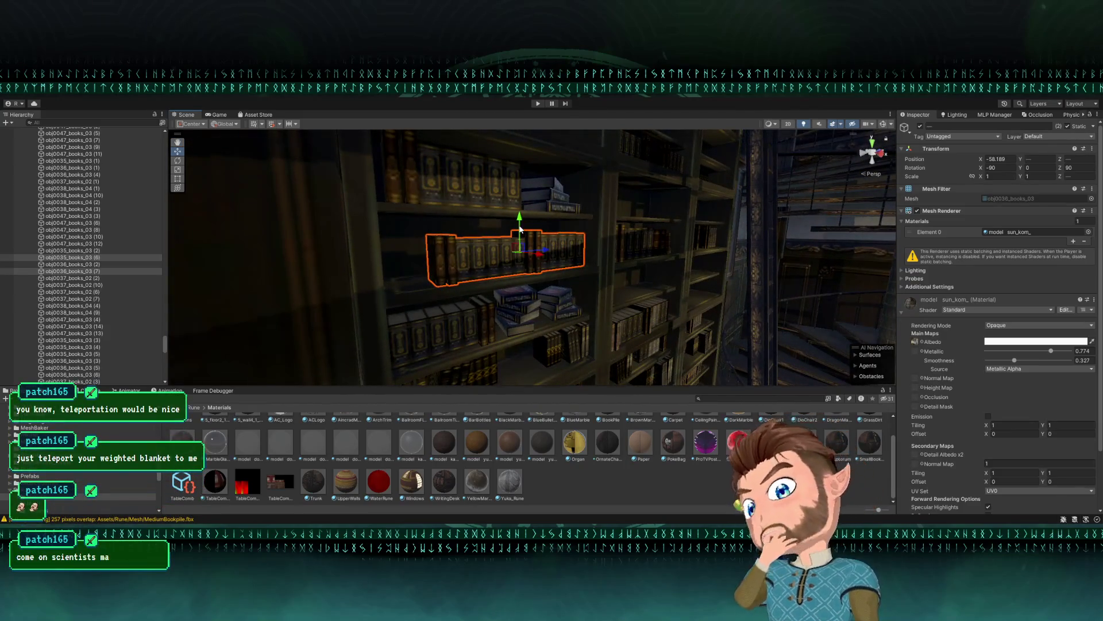
scroll(528, 245, "up", 5)
mouse_move(527, 247)
left_mouse_down()
mouse_move(385, 247)
mouse_move(458, 231)
left_mouse_up()
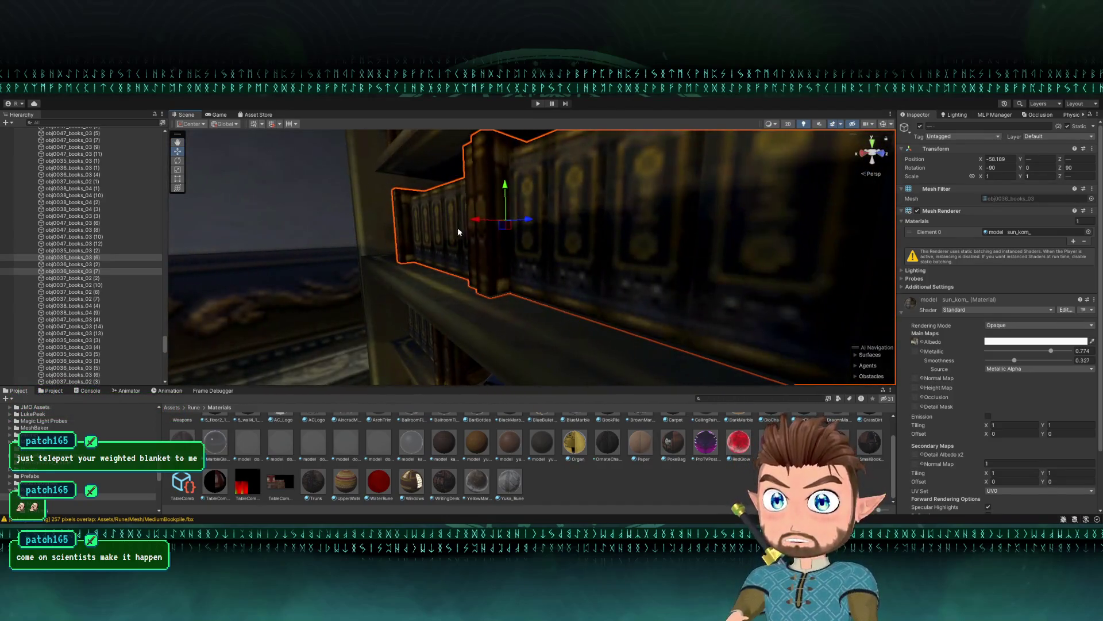
left_click(478, 223)
mouse_move(508, 189)
left_mouse_down()
mouse_move(658, 202)
mouse_move(632, 219)
mouse_move(621, 242)
mouse_move(627, 233)
mouse_move(634, 243)
mouse_move(604, 232)
mouse_move(518, 250)
left_mouse_up()
- Push the obj0036_books_03 (7) row deeper into the shelf along Z
left_click(508, 251)
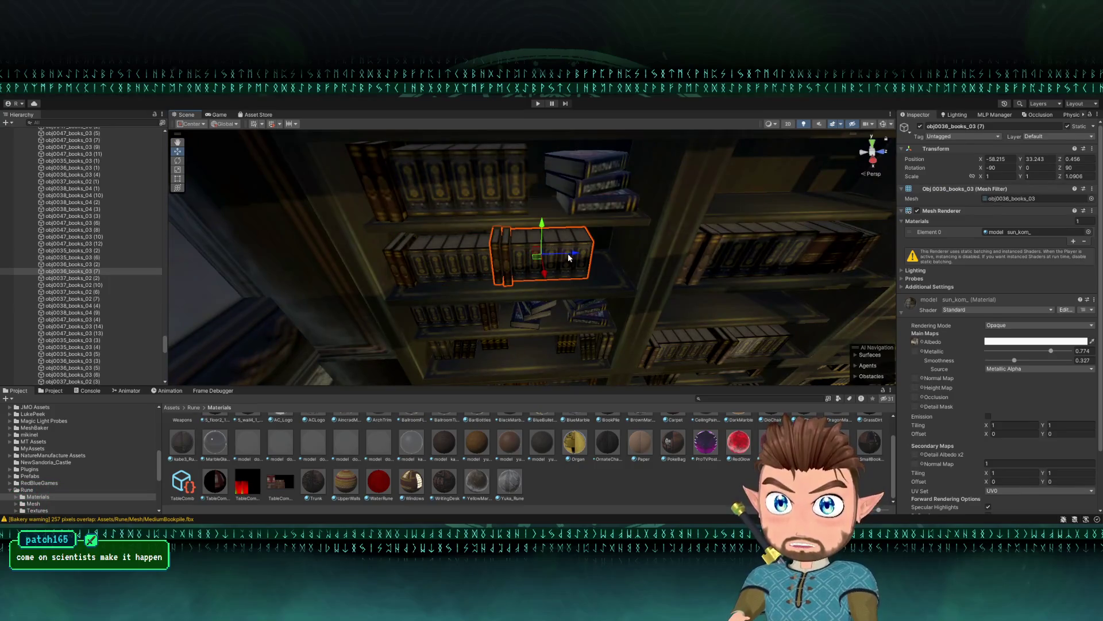
mouse_move(609, 256)
left_mouse_down()
mouse_move(594, 262)
mouse_move(592, 244)
mouse_move(608, 222)
left_mouse_up()
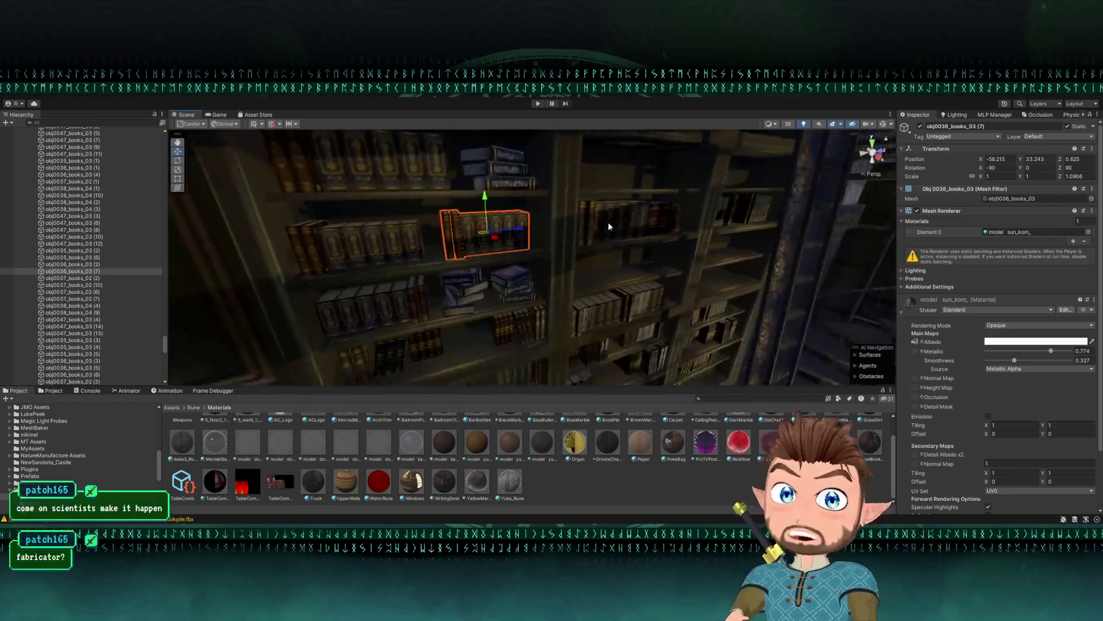
left_click(397, 242, "shift")
- Duplicate the two selected book rows
left_click_drag(396, 243, 400, 238)
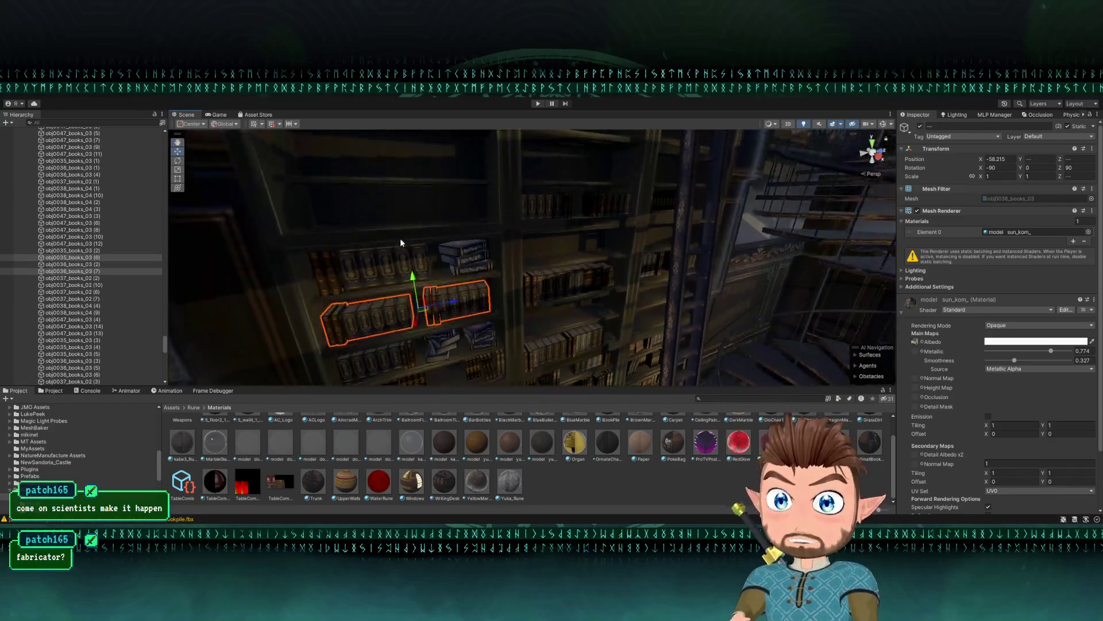
left_click_drag(481, 299, 431, 306)
key("ctrl+d")
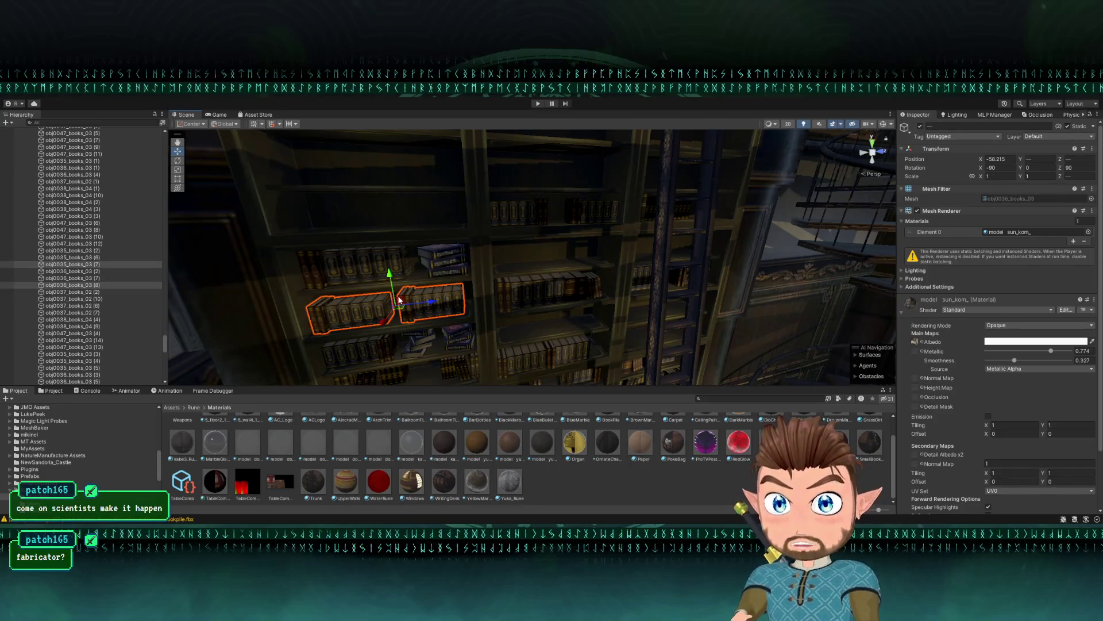
mouse_move(403, 299)
left_mouse_down()
mouse_move(465, 292)
mouse_move(421, 306)
mouse_move(534, 204)
left_mouse_up()
scroll(604, 230, "up", 5)
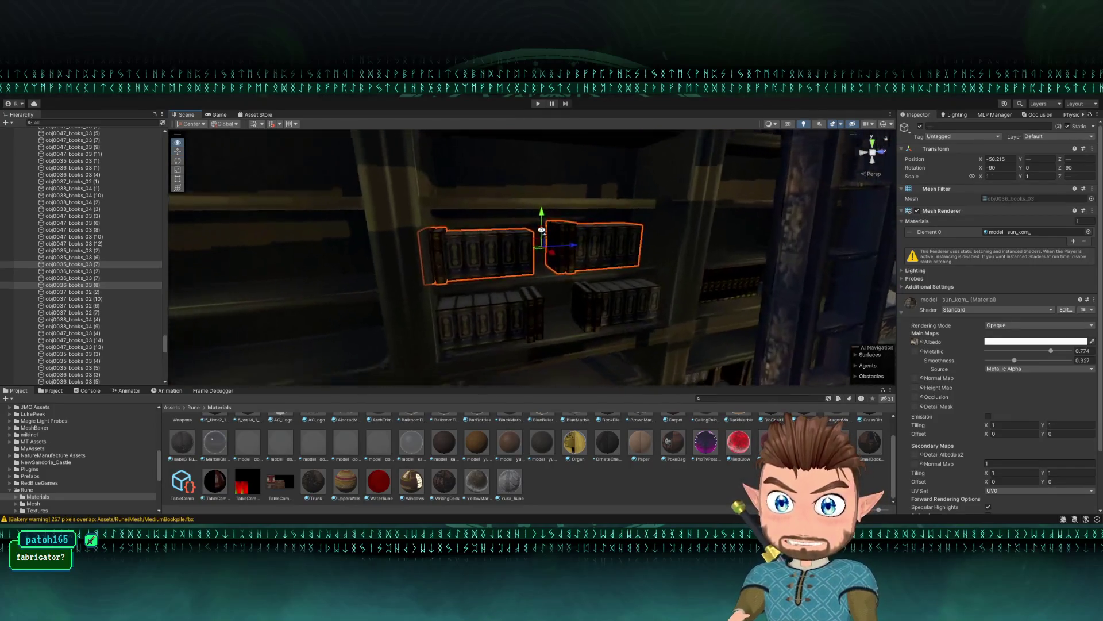
- Mirror one copied row with a negative X scale and narrow it to fit the shelf
left_click(674, 251)
left_click_drag(607, 234, 657, 225)
left_click_drag(497, 230, 501, 230)
scroll(381, 291, "up", 3)
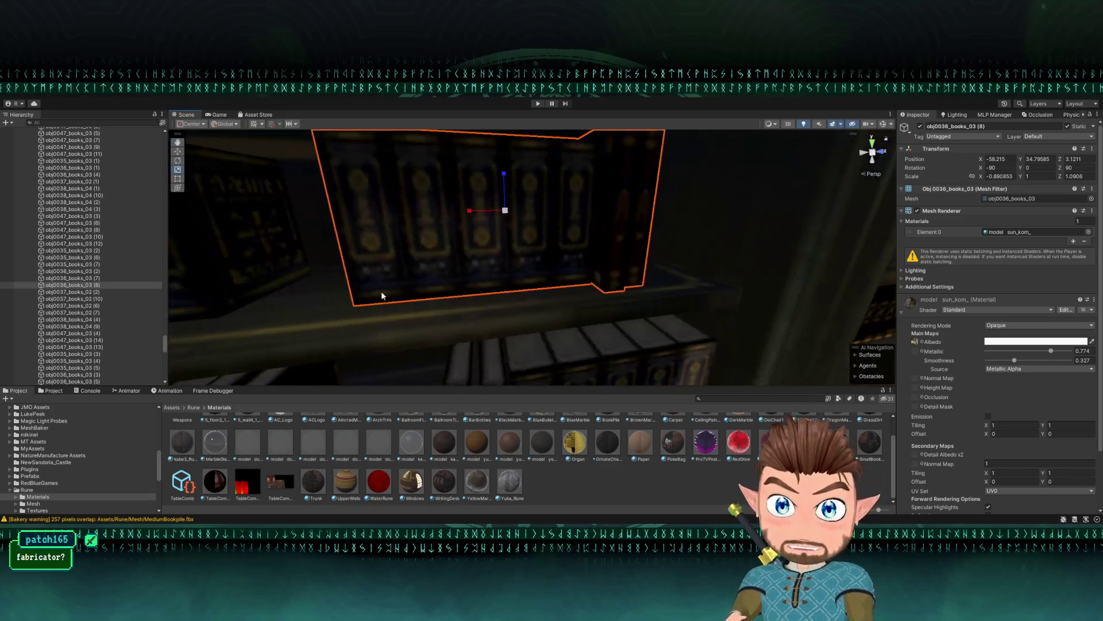
mouse_move(371, 288)
left_mouse_down()
mouse_move(291, 275)
mouse_move(301, 289)
mouse_move(428, 254)
left_mouse_up()
scroll(300, 288, "down", 3)
- Inspect the copied rows and select nearby books, ending on the small blue book
left_click(428, 254, "shift")
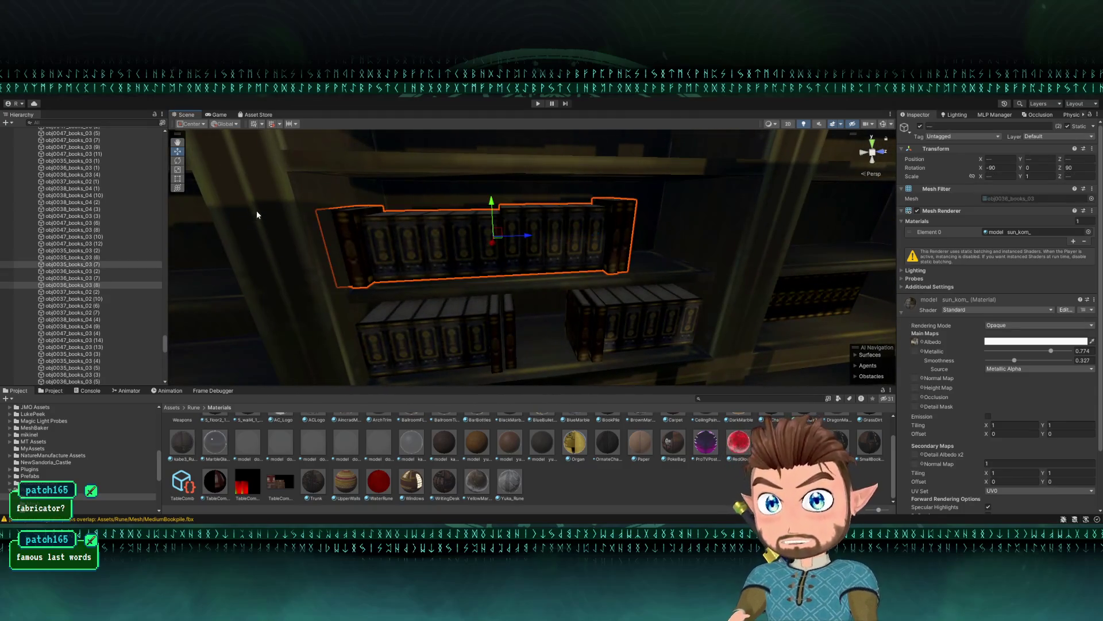
mouse_move(345, 219)
left_mouse_down()
mouse_move(666, 232)
mouse_move(628, 251)
mouse_move(611, 241)
left_mouse_up()
key("w")
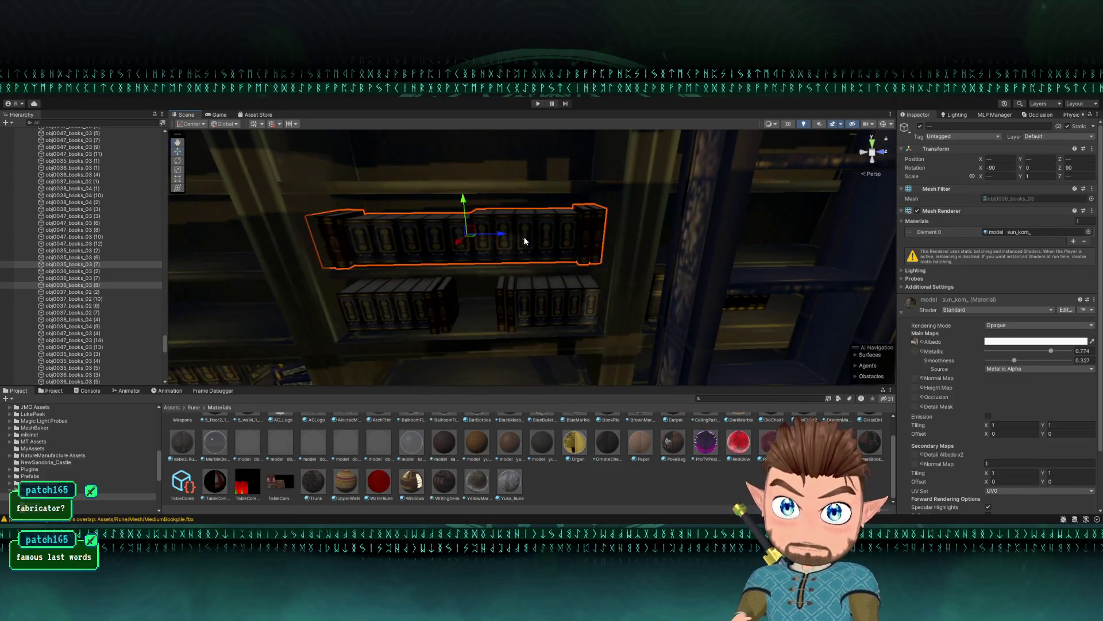
scroll(523, 236, "up", 3)
scroll(534, 228, "down", 5)
left_click(533, 304)
mouse_move(532, 303)
left_mouse_down()
mouse_move(529, 243)
mouse_move(500, 256)
mouse_move(508, 262)
left_mouse_up()
left_click(510, 260)
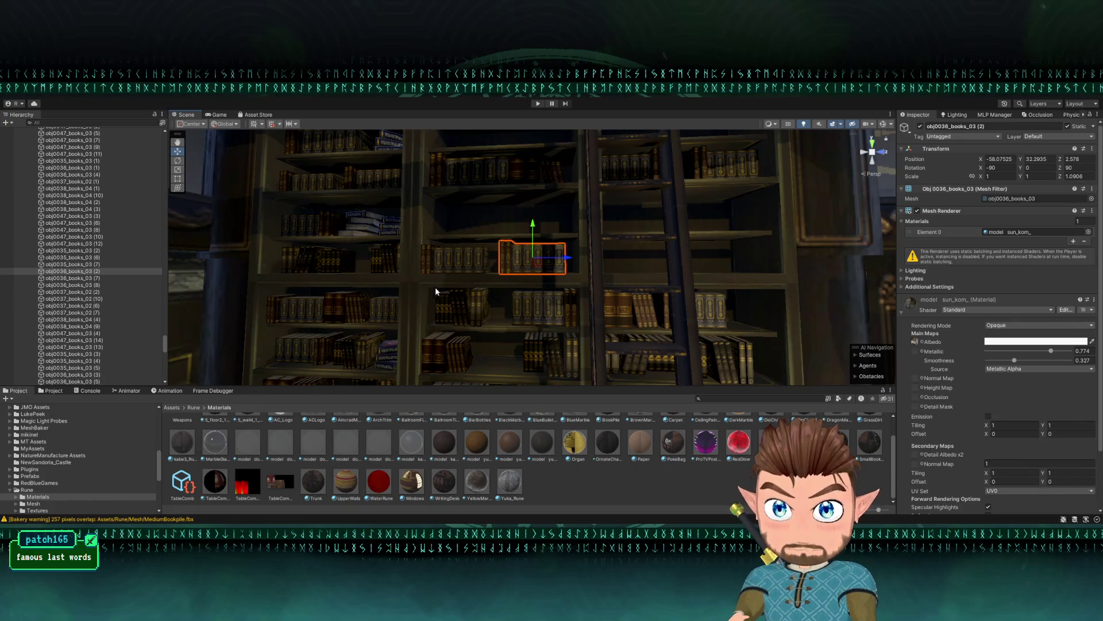
left_click_drag(387, 247, 402, 243)
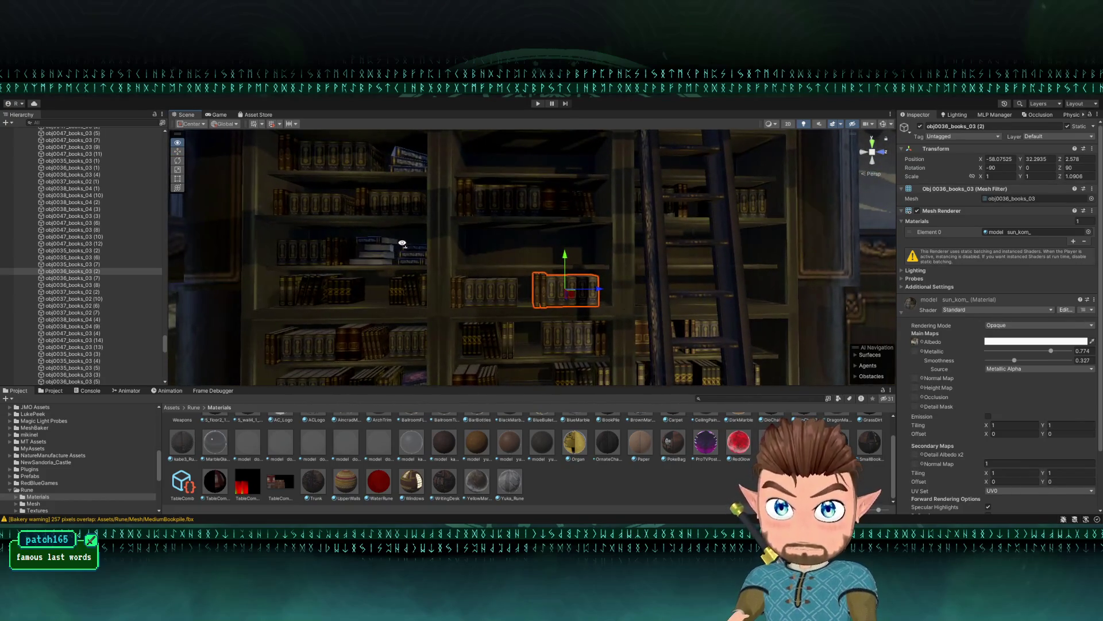
left_click(412, 251)
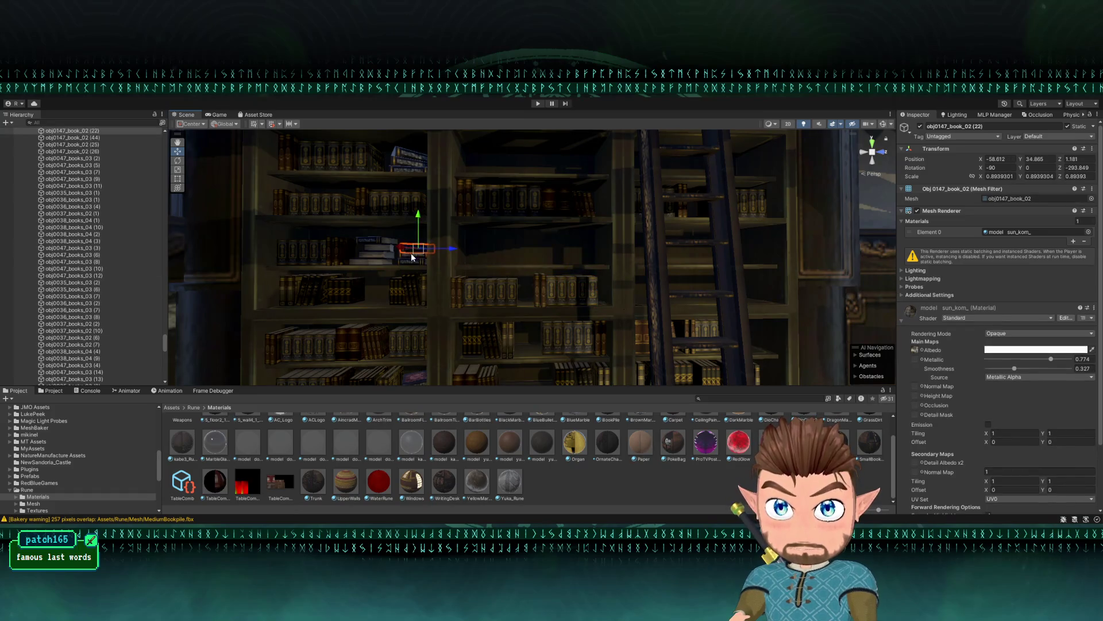
- Duplicate the blue books, slide the copy right, and scale a second copy into a larger stack
left_click(406, 254, "shift")
key("ctrl+d")
left_click_drag(449, 250, 535, 269)
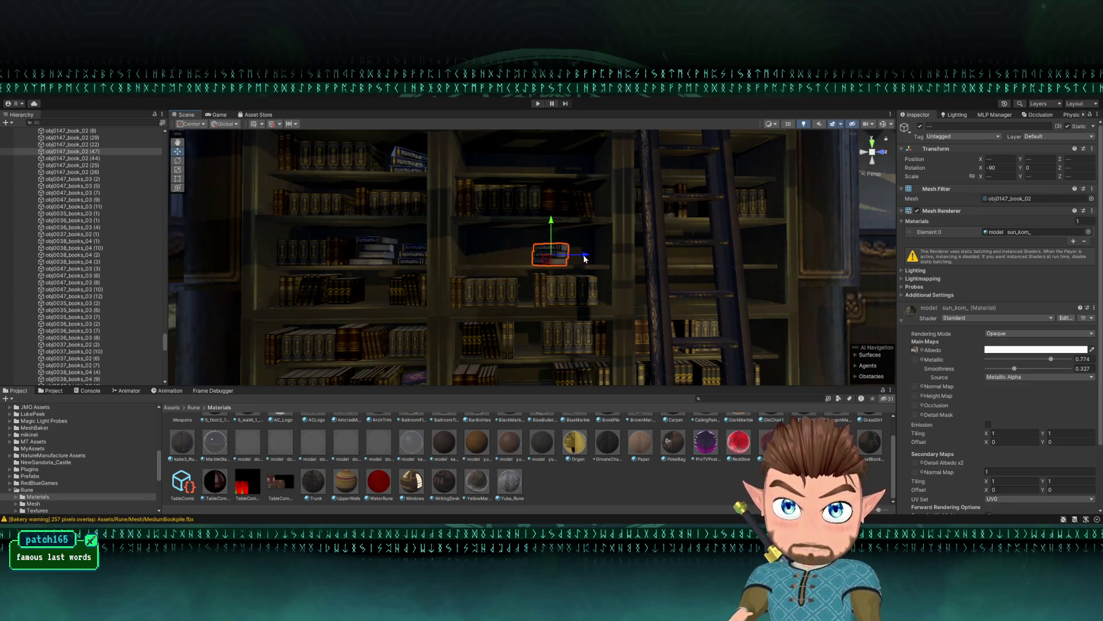
key("ctrl+d")
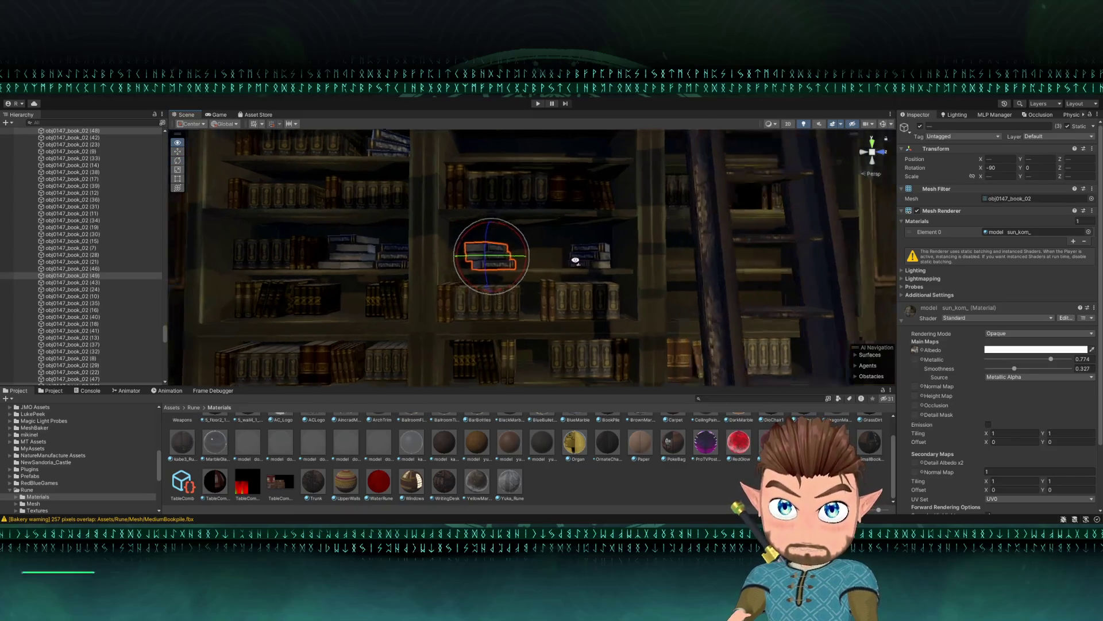
scroll(577, 253, "up", 5)
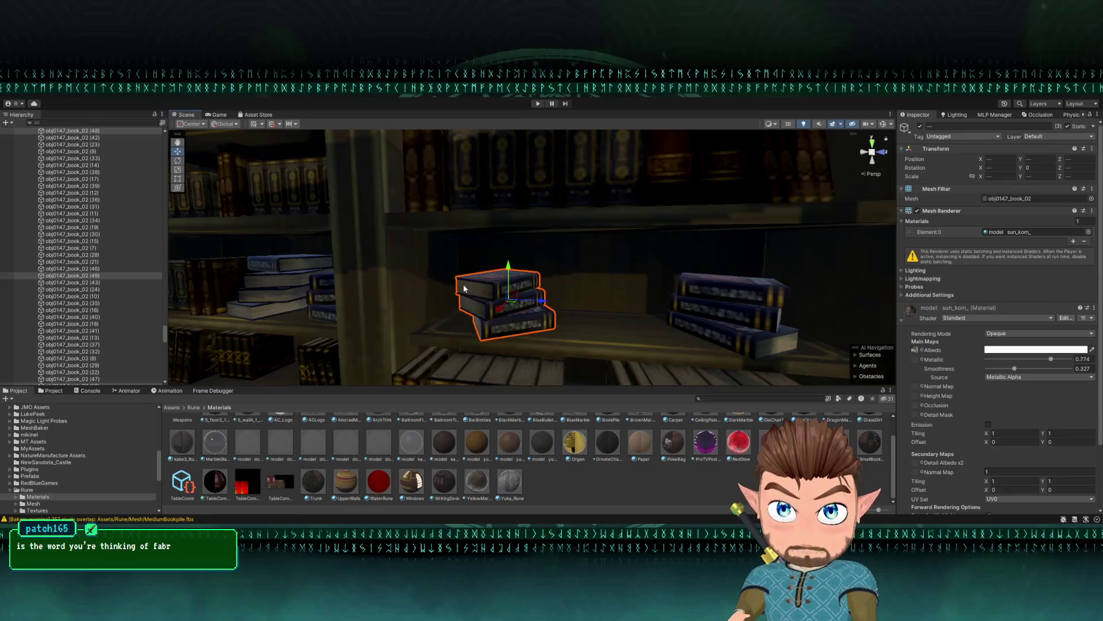
mouse_move(514, 299)
left_mouse_down()
mouse_move(513, 265)
mouse_move(506, 290)
mouse_move(522, 276)
left_mouse_up()
- Shift the view to the giant floor book pile and select the candlestick on it
key("w")
scroll(521, 276, "down", 5)
left_click(557, 315)
mouse_move(557, 315)
left_mouse_down()
mouse_move(516, 272)
mouse_move(448, 264)
mouse_move(455, 226)
mouse_move(487, 284)
mouse_move(584, 330)
mouse_move(692, 337)
mouse_move(650, 281)
mouse_move(647, 309)
left_mouse_up()
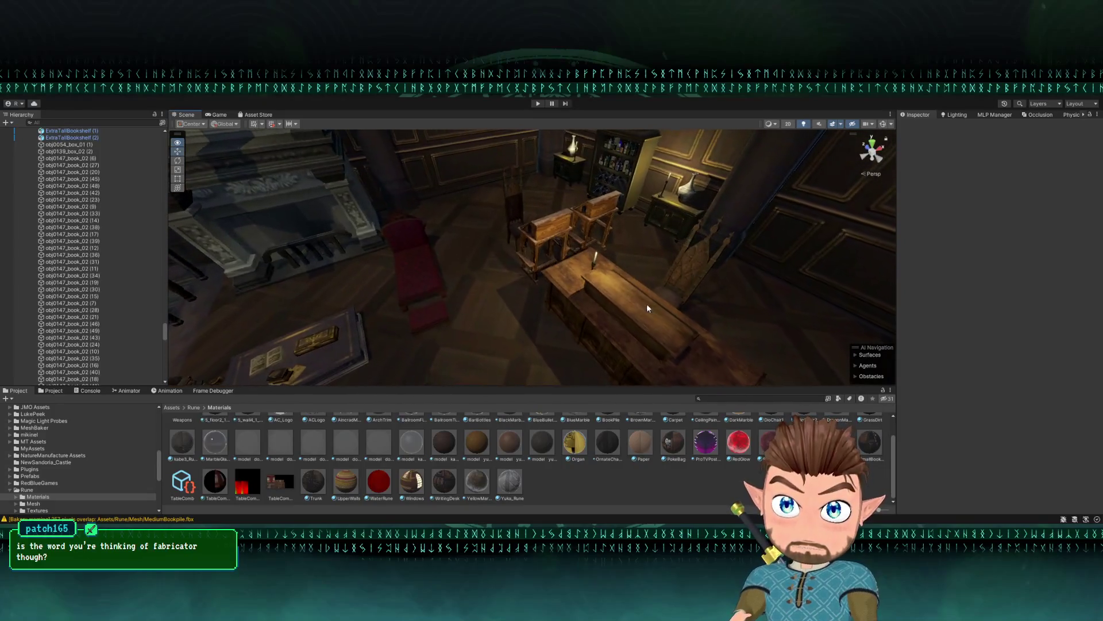
left_click(595, 266)
- Duplicate CandleStick_04 on the book pile and nudge the copy along Z to about 0.342
key("f")
mouse_move(594, 266)
left_mouse_down()
mouse_move(445, 308)
mouse_move(685, 260)
left_mouse_up()
key("ctrl+d")
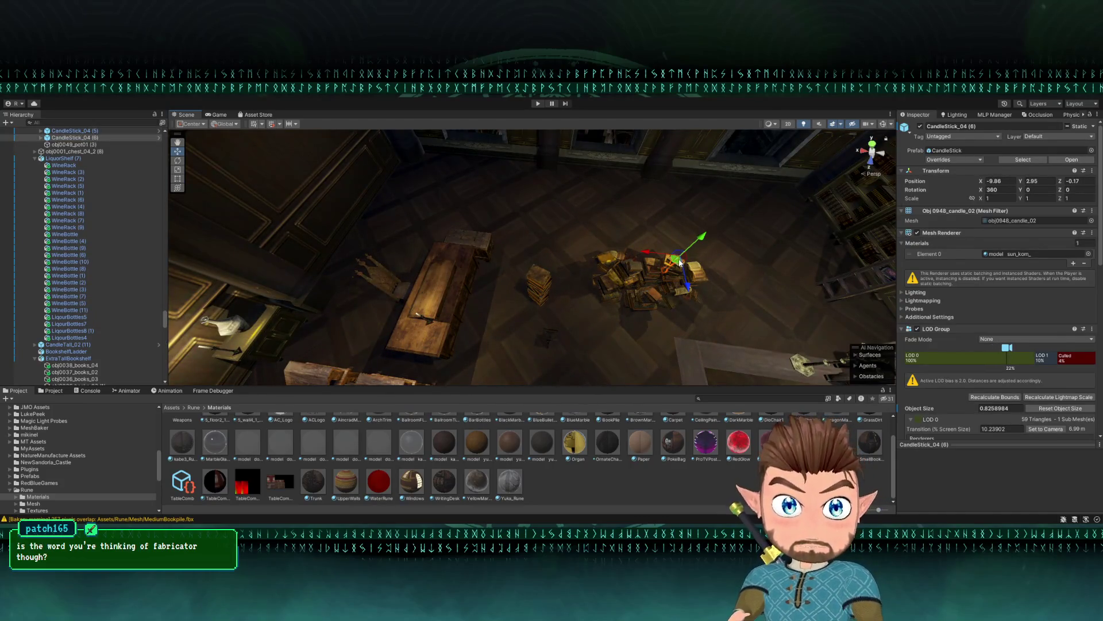
key("f")
mouse_move(679, 262)
left_mouse_down()
mouse_move(606, 186)
mouse_move(564, 191)
mouse_move(512, 133)
left_mouse_up()
scroll(544, 192, "down", 3)
scroll(520, 158, "down", 3)
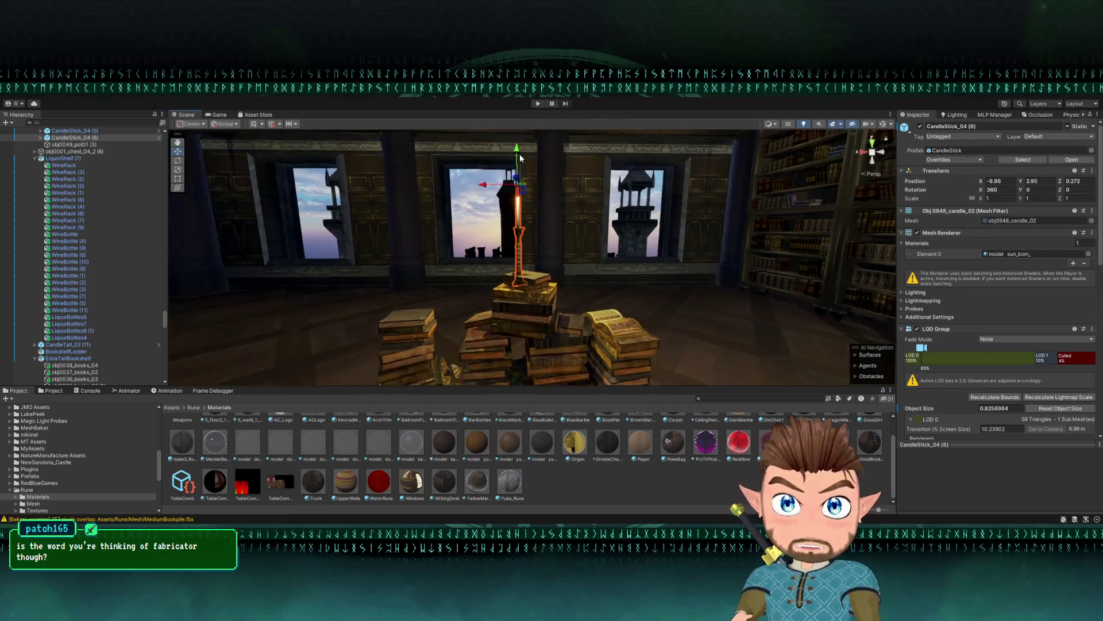
left_click_drag(517, 148, 490, 177)
- Deselect the candlestick and bring the view round to select the giant book pile
left_click(472, 215)
left_click_drag(473, 215, 673, 257)
mouse_move(559, 199)
left_mouse_down()
mouse_move(486, 193)
mouse_move(496, 259)
left_mouse_up()
left_click(496, 260)
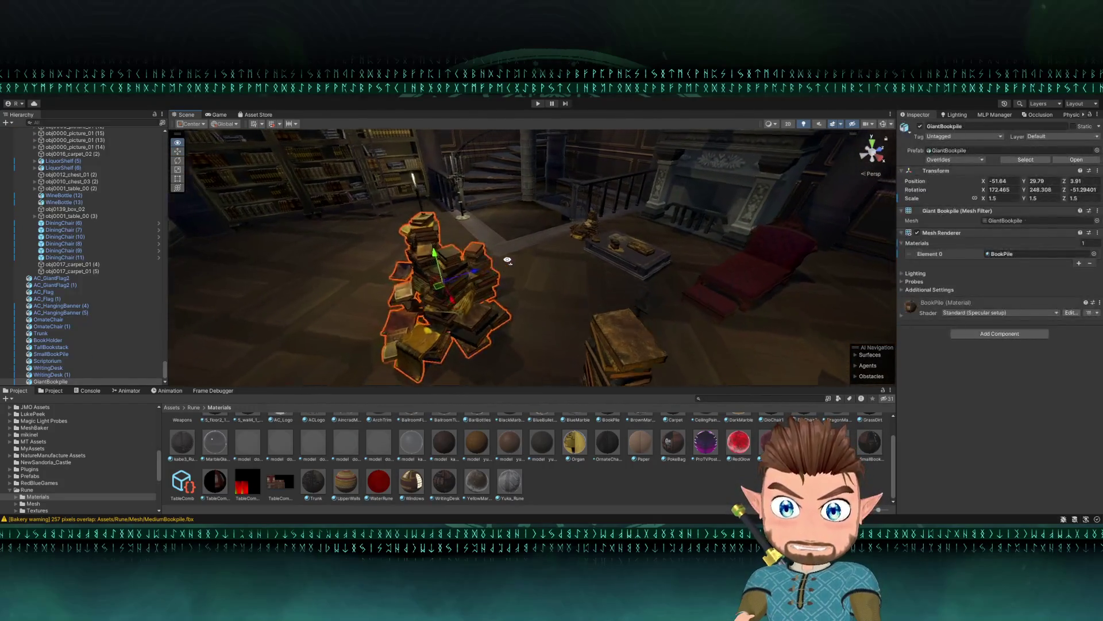
- Duplicate the MediumBookpile beside the giant floor pile
left_click(581, 247)
mouse_move(581, 247)
left_mouse_down()
mouse_move(579, 274)
mouse_move(600, 237)
mouse_move(615, 235)
mouse_move(483, 307)
mouse_move(387, 304)
left_mouse_up()
key("ctrl+d")
- Set the copied pile's scale to 1.5 on X, Y and Z in the Inspector
key("e")
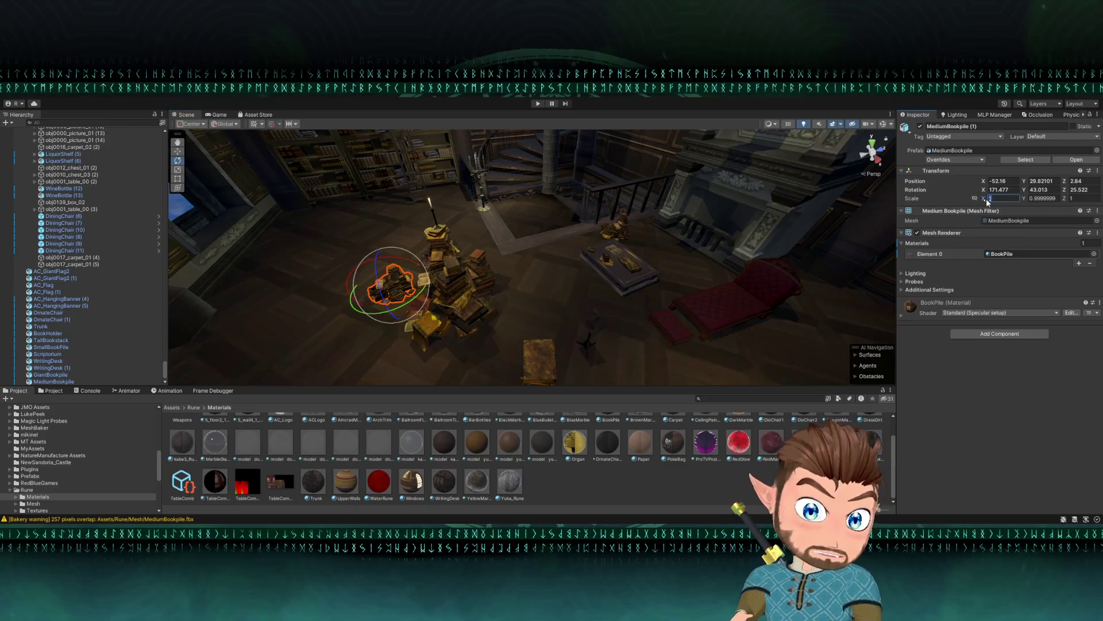
type("1.5")
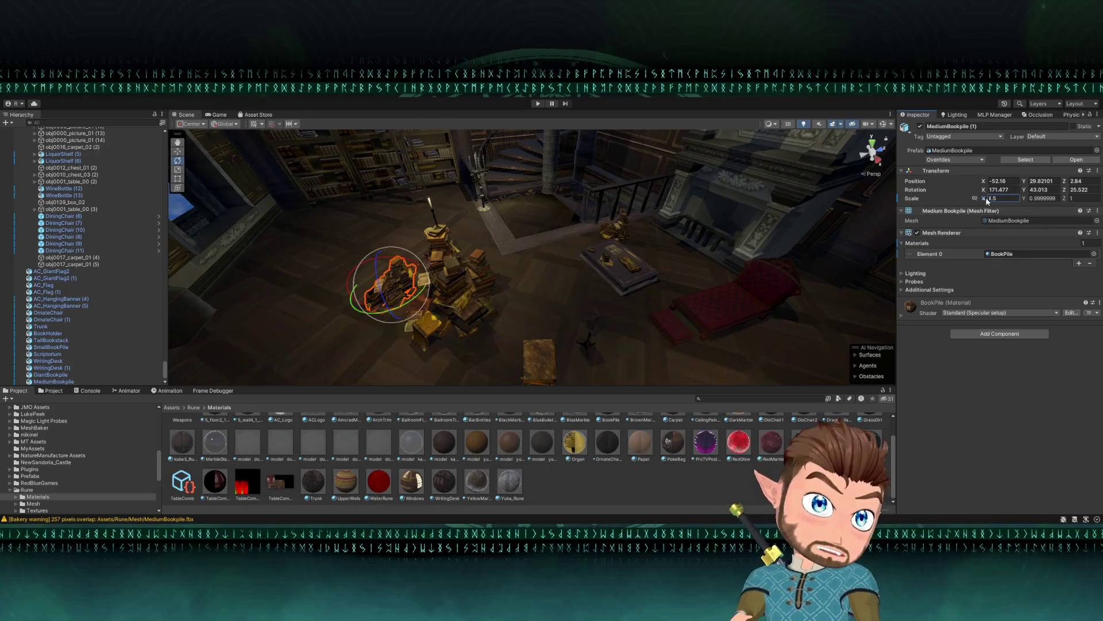
key("BackSpace")
key("BackSpace")
key("BackSpace")
type("0")
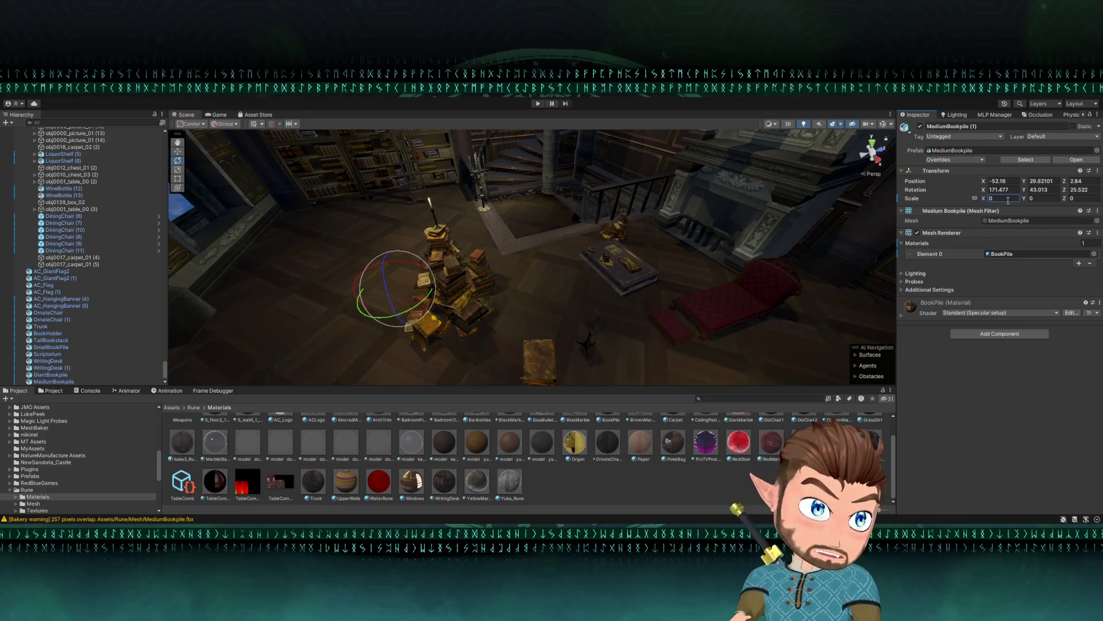
key("ctrl+z")
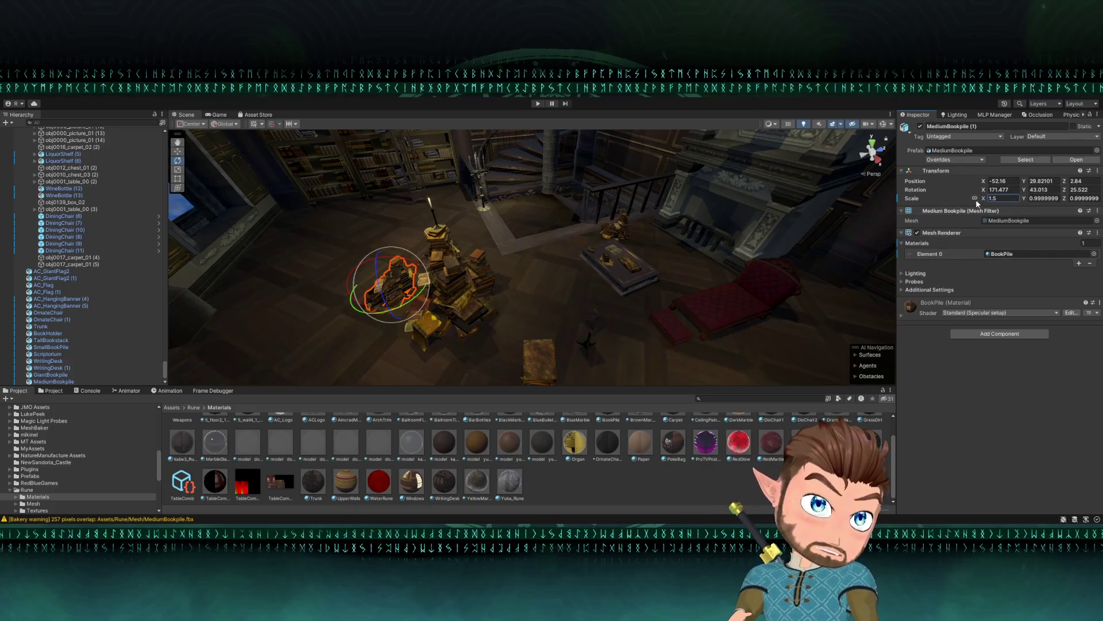
left_click(1032, 198)
type("0.")
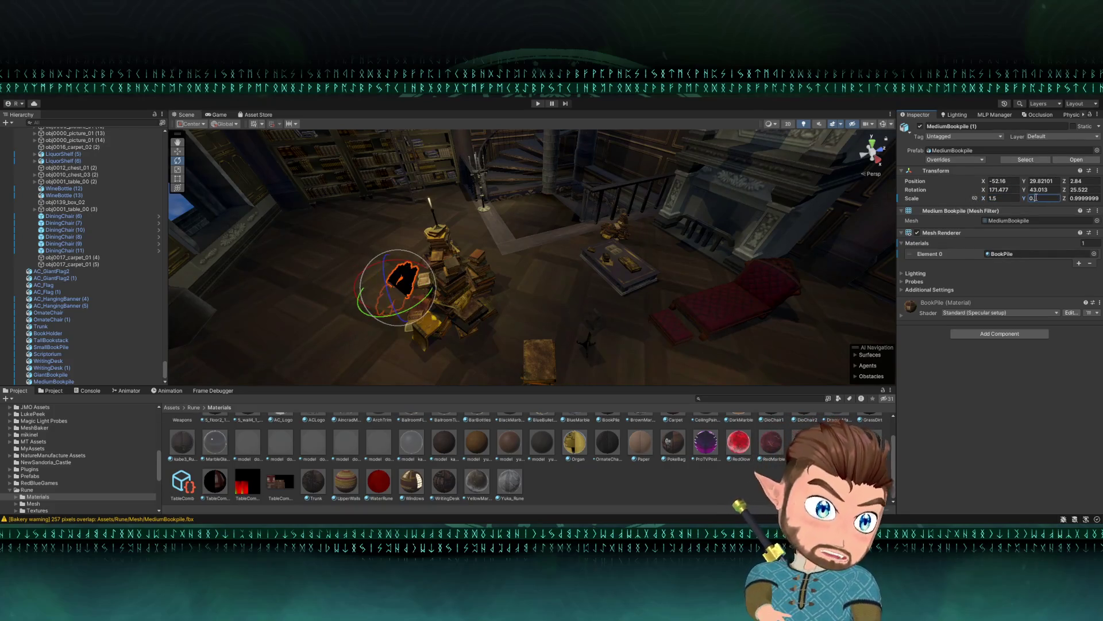
type("1.5")
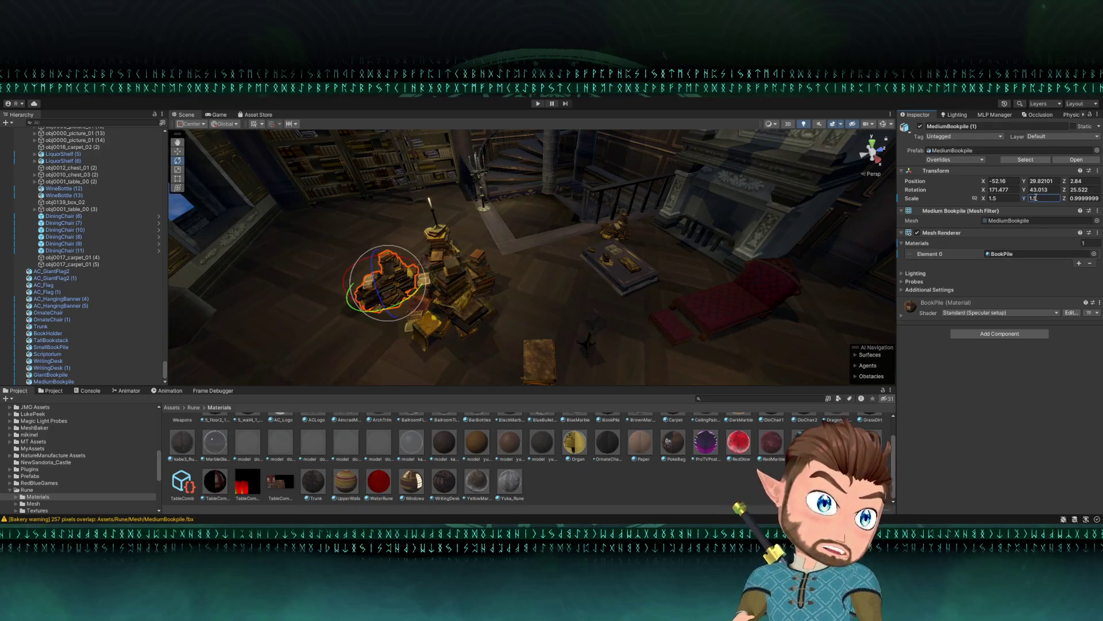
left_click(1084, 198)
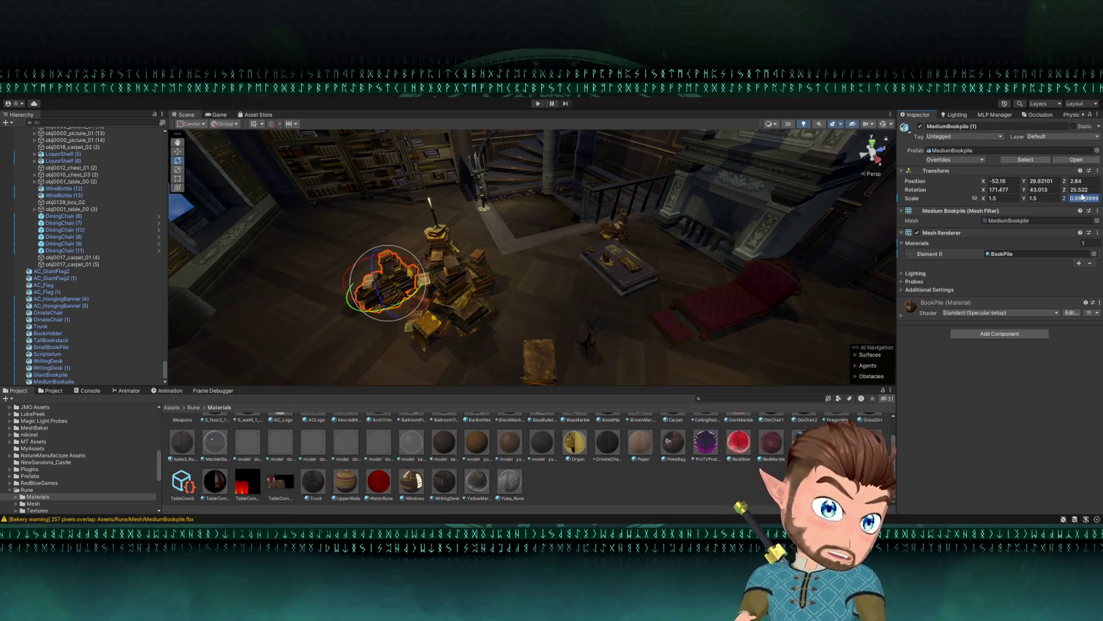
type("1.5f")
- Rotate the scaled pile around its vertical axis to about -63 degrees
mouse_move(661, 201)
left_mouse_down()
mouse_move(546, 262)
mouse_move(372, 262)
mouse_move(402, 253)
left_mouse_up()
key("w")
key("e")
scroll(444, 257, "up", 5)
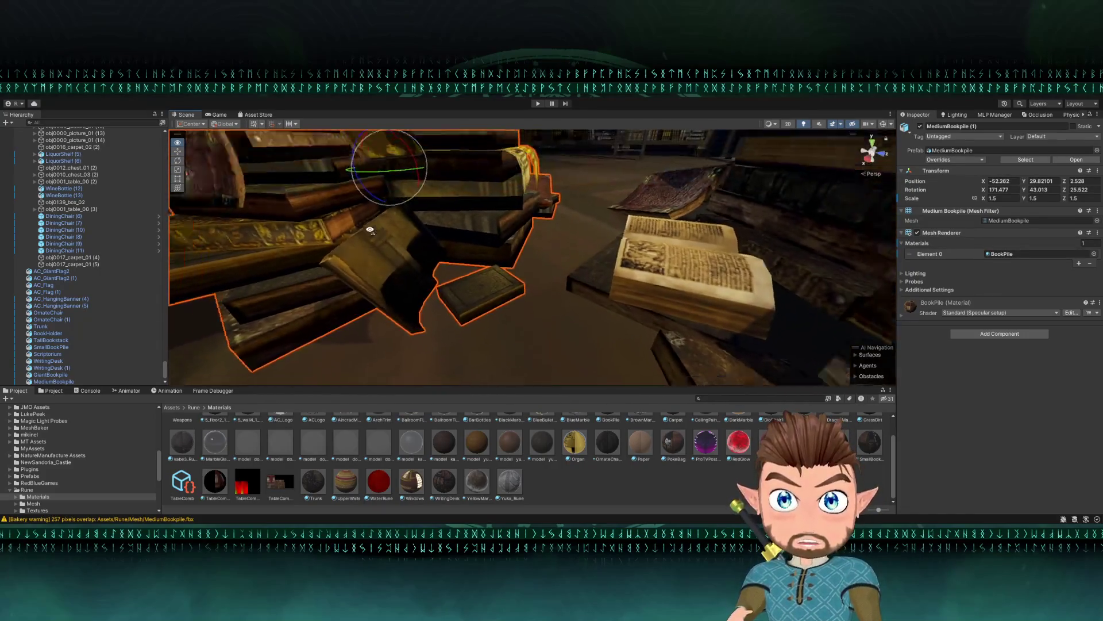
scroll(516, 253, "down", 6)
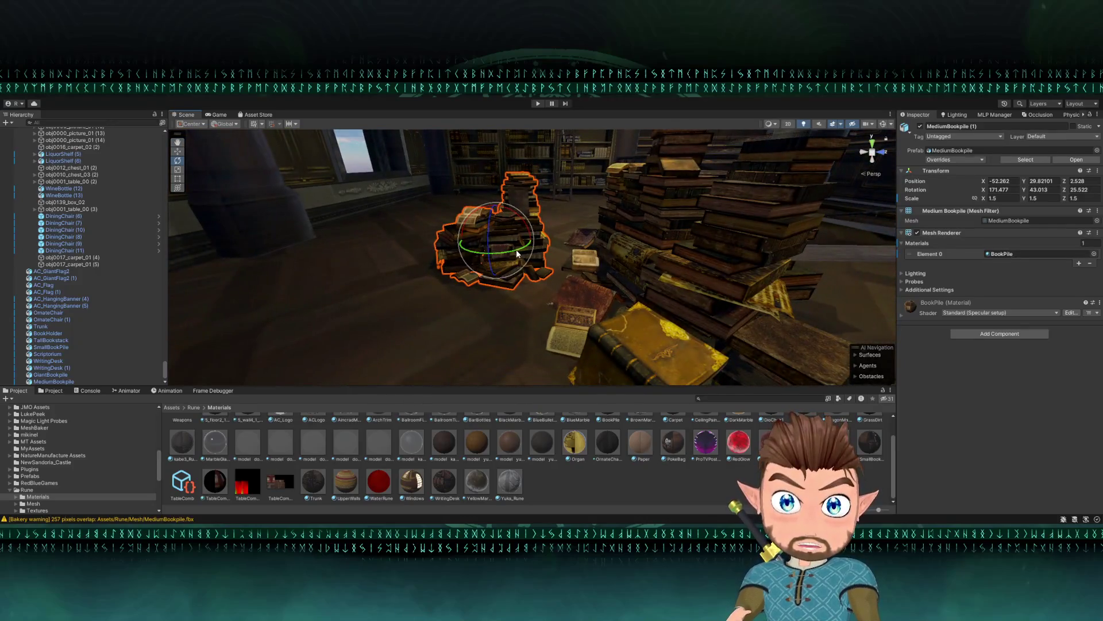
mouse_move(517, 254)
left_mouse_down()
mouse_move(587, 246)
mouse_move(554, 248)
mouse_move(614, 260)
left_mouse_up()
key("w")
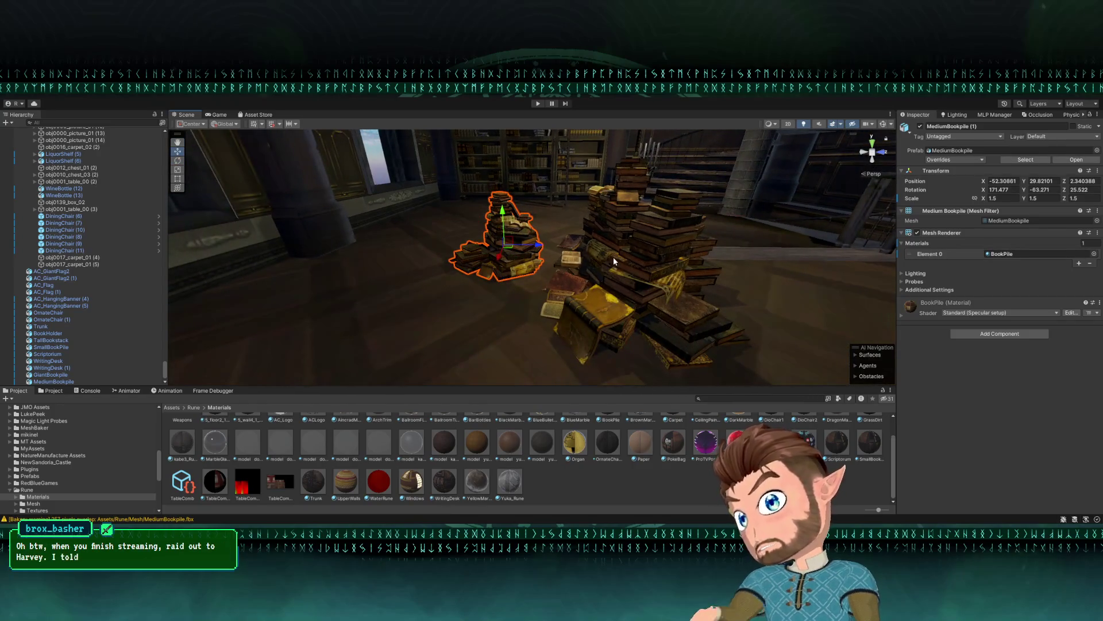
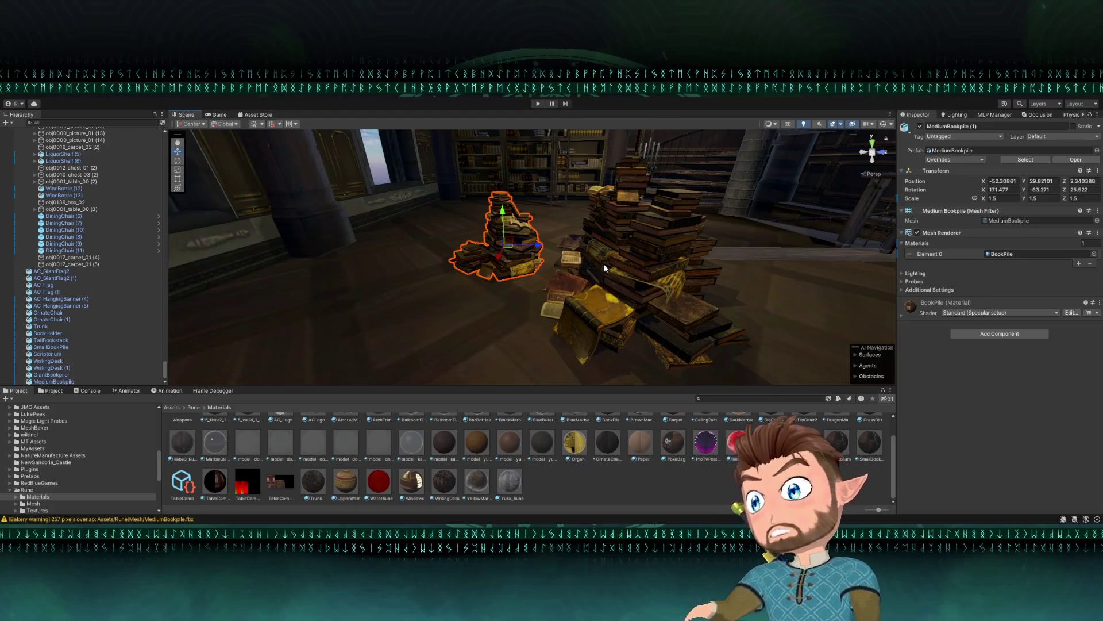
- Select the medium book pile on the floor and nudge its position slightly
mouse_move(604, 263)
left_mouse_down()
mouse_move(476, 274)
mouse_move(486, 270)
left_mouse_up()
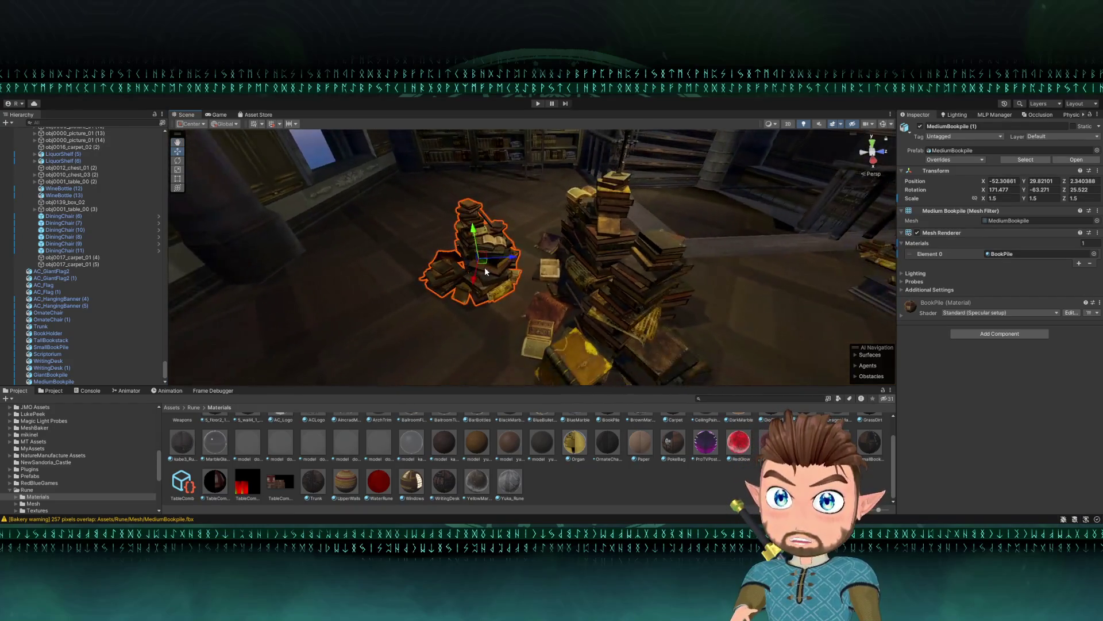
left_click(492, 264)
left_click(493, 263)
key("ctrl+d")
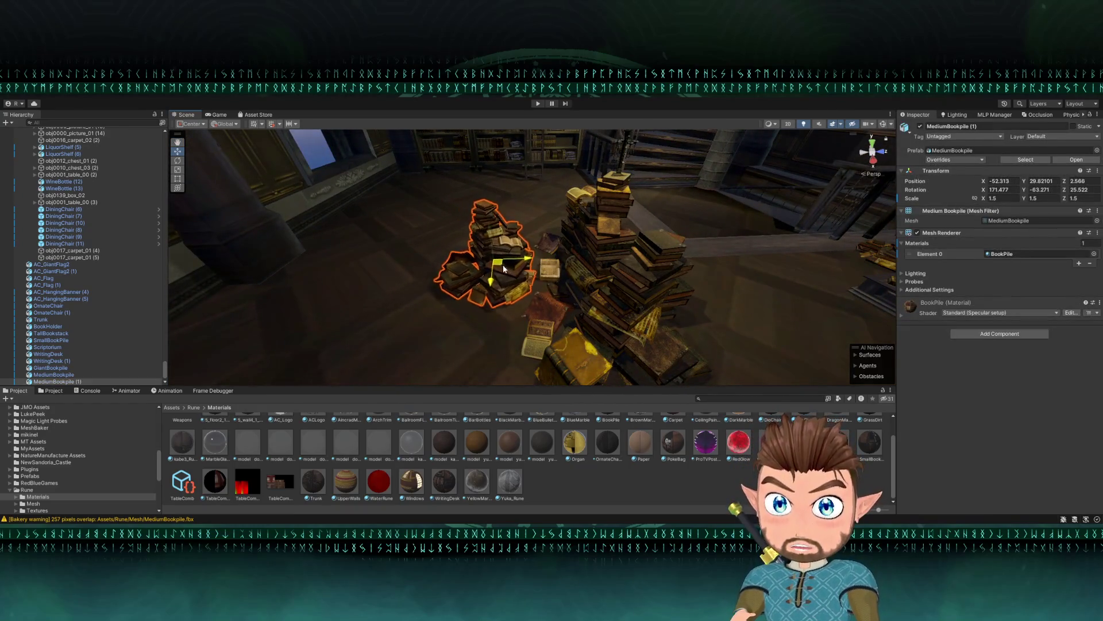
mouse_move(493, 265)
left_mouse_down()
mouse_move(529, 311)
mouse_move(505, 295)
mouse_move(406, 288)
left_mouse_up()
- Duplicate the medium book pile, place the copy at a new floor spot, and turn it to a new angle
key("ctrl+d")
mouse_move(633, 253)
left_mouse_down()
mouse_move(427, 216)
mouse_move(477, 191)
mouse_move(590, 191)
mouse_move(442, 210)
mouse_move(543, 174)
mouse_move(592, 246)
mouse_move(557, 254)
mouse_move(555, 272)
left_mouse_up()
key("e")
key("w")
left_click(543, 174)
key("shift+space")
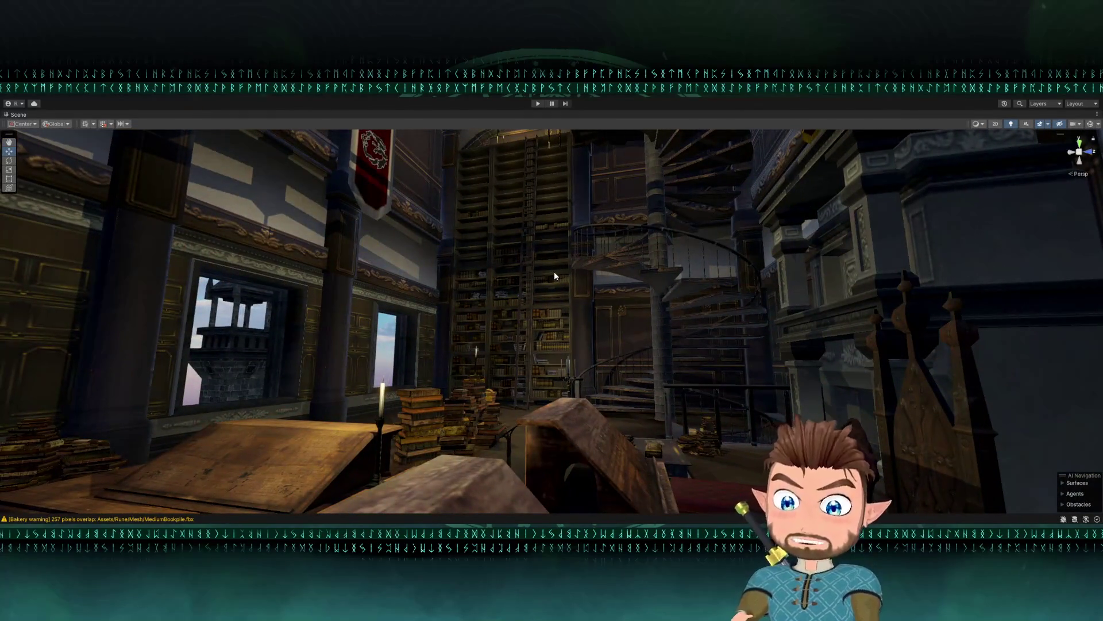
- Select the book pile on the table, frame it, and rotate it so it lies flat
mouse_move(554, 275)
left_mouse_down()
mouse_move(569, 383)
mouse_move(677, 345)
mouse_move(671, 366)
mouse_move(588, 333)
mouse_move(596, 360)
mouse_move(439, 277)
mouse_move(471, 290)
mouse_move(459, 262)
left_mouse_up()
left_click(622, 343)
key("f")
key("e")
mouse_move(535, 323)
left_mouse_down()
mouse_move(638, 339)
mouse_move(629, 355)
mouse_move(603, 348)
left_mouse_up()
- Move the flat book pile up onto the open bookcase shelf, centred and resting on it
key("w")
left_click_drag(549, 316, 501, 293)
scroll(501, 293, "up", 10)
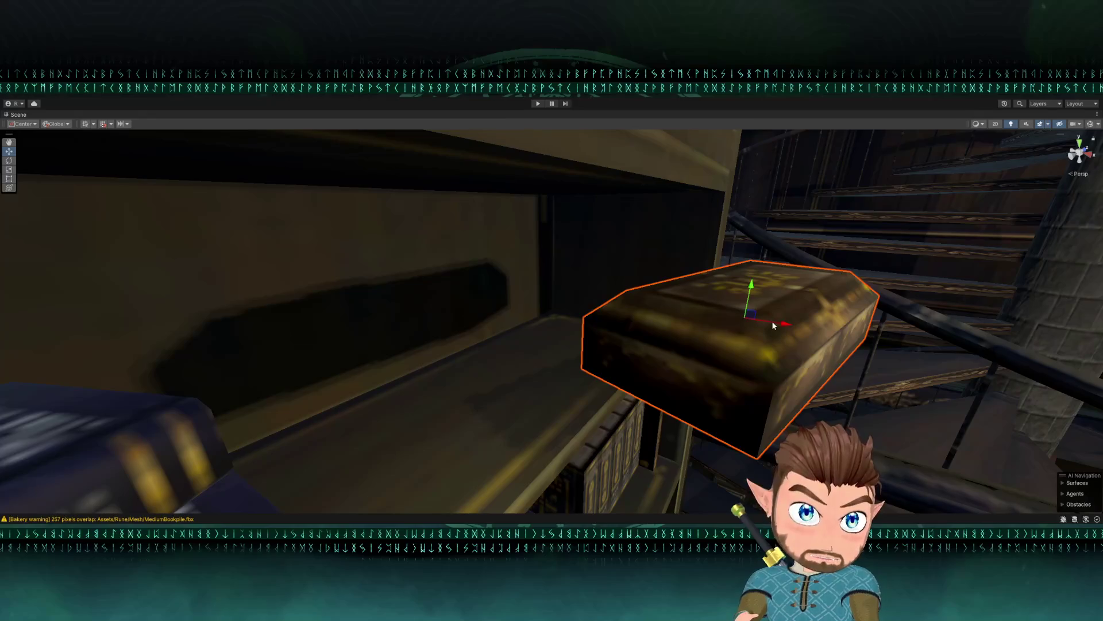
mouse_move(773, 325)
left_mouse_down()
mouse_move(520, 320)
mouse_move(556, 296)
left_mouse_up()
mouse_move(567, 260)
left_mouse_down()
mouse_move(572, 323)
mouse_move(505, 336)
left_mouse_up()
scroll(534, 323, "down", 15)
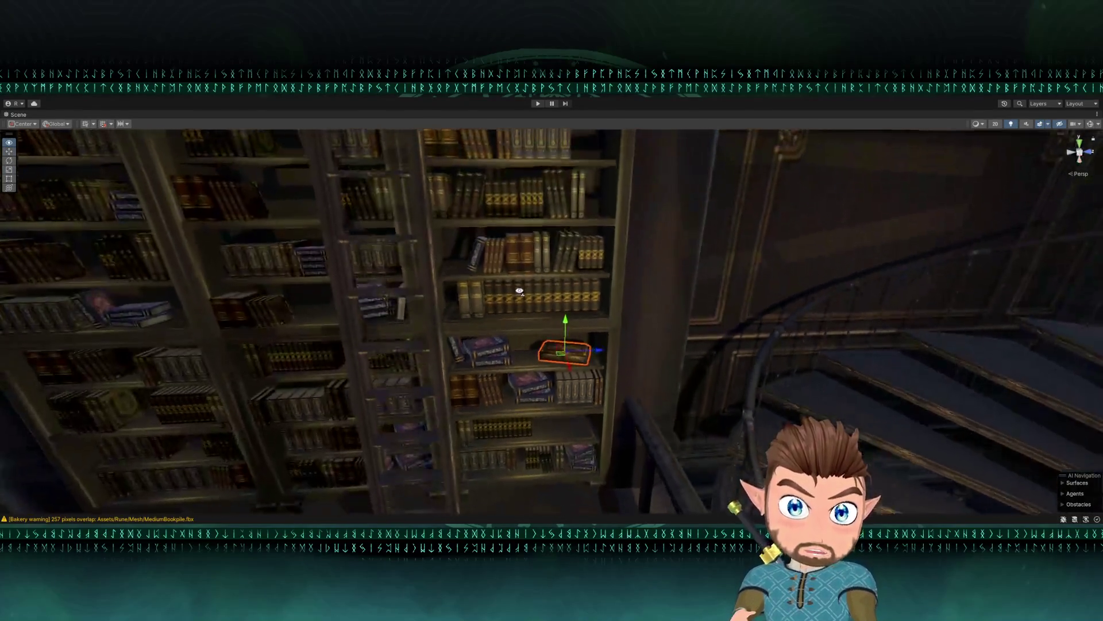
mouse_move(534, 324)
left_mouse_down("alt")
mouse_move(515, 275)
mouse_move(577, 323)
mouse_move(541, 170)
mouse_move(569, 242)
left_mouse_up("alt")
scroll(515, 275, "down", 10)
scroll(569, 258, "up", 5)
key("e")
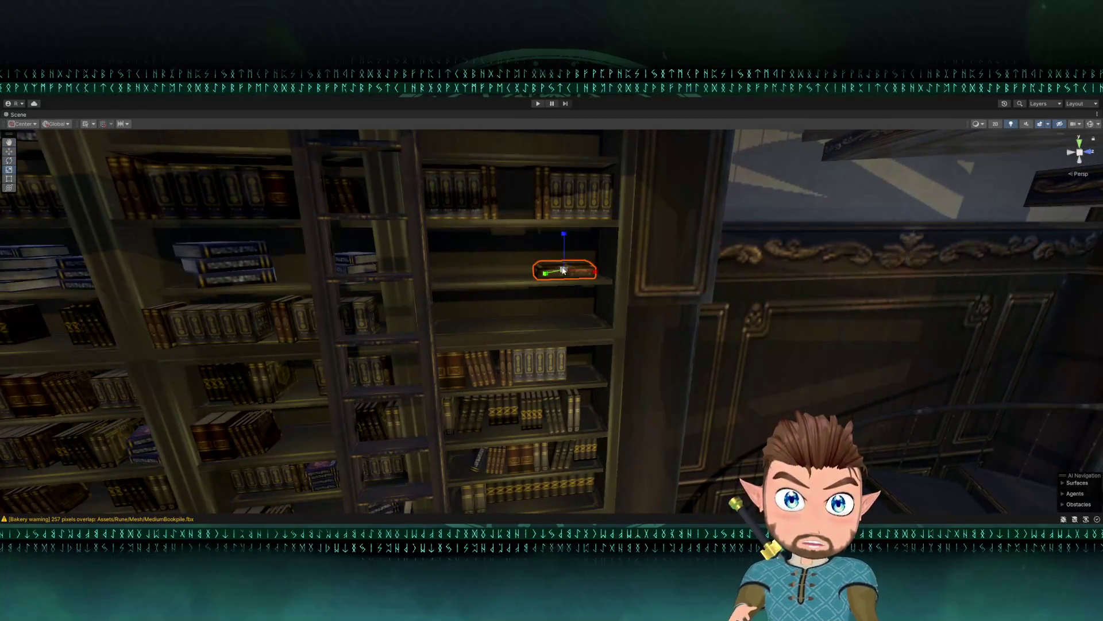
key("w")
left_click_drag(605, 273, 569, 321, "alt")
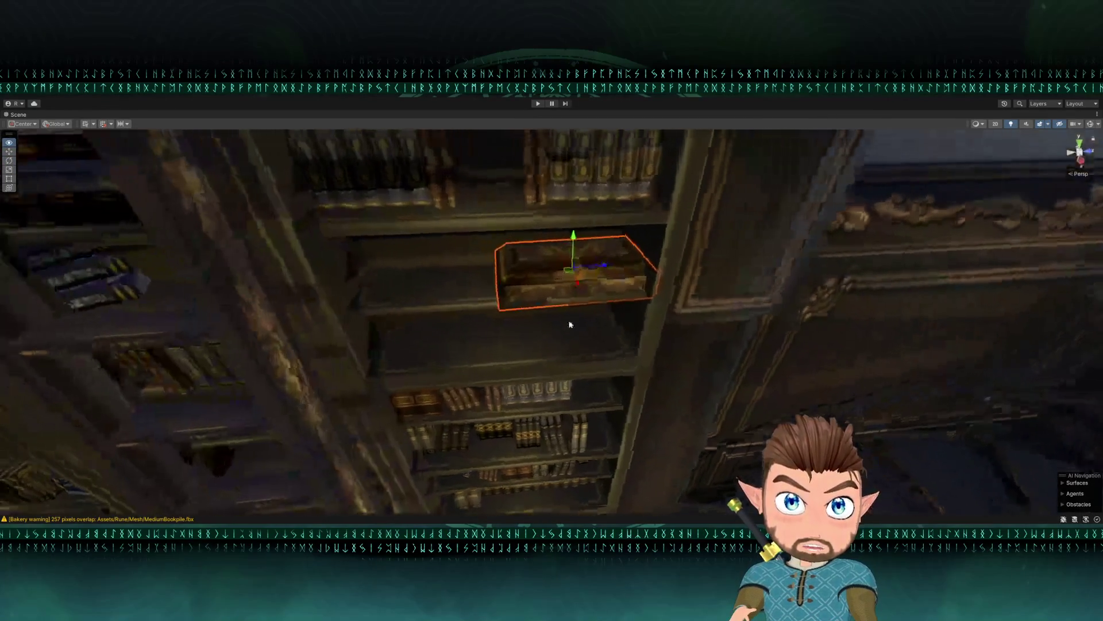
scroll(554, 242, "up", 3)
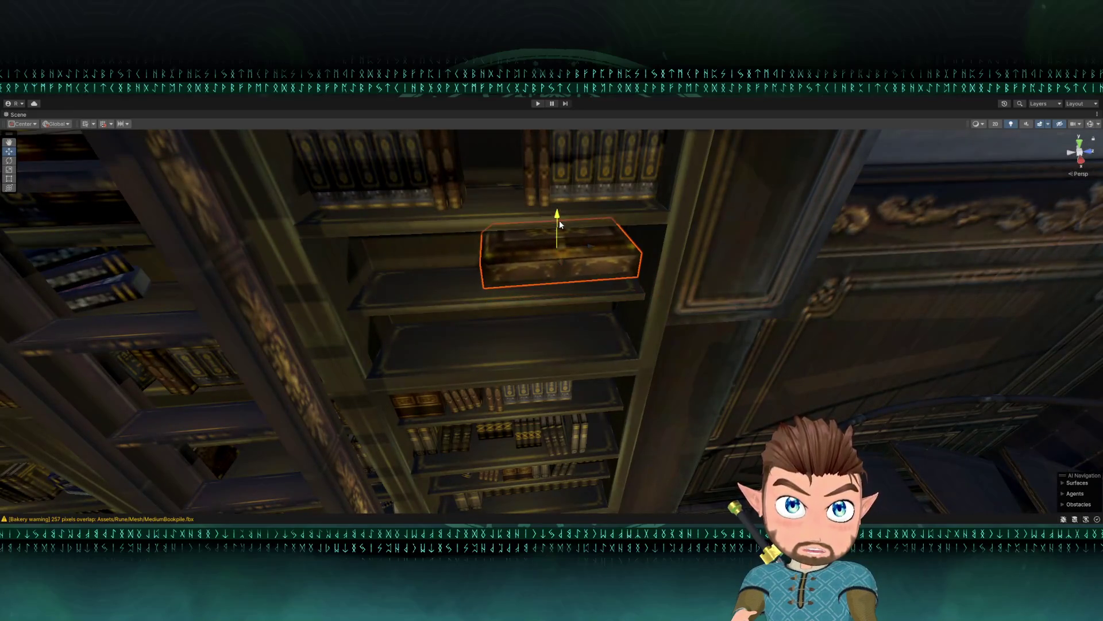
left_click_drag(553, 242, 549, 148, "alt")
scroll(517, 284, "down", 6)
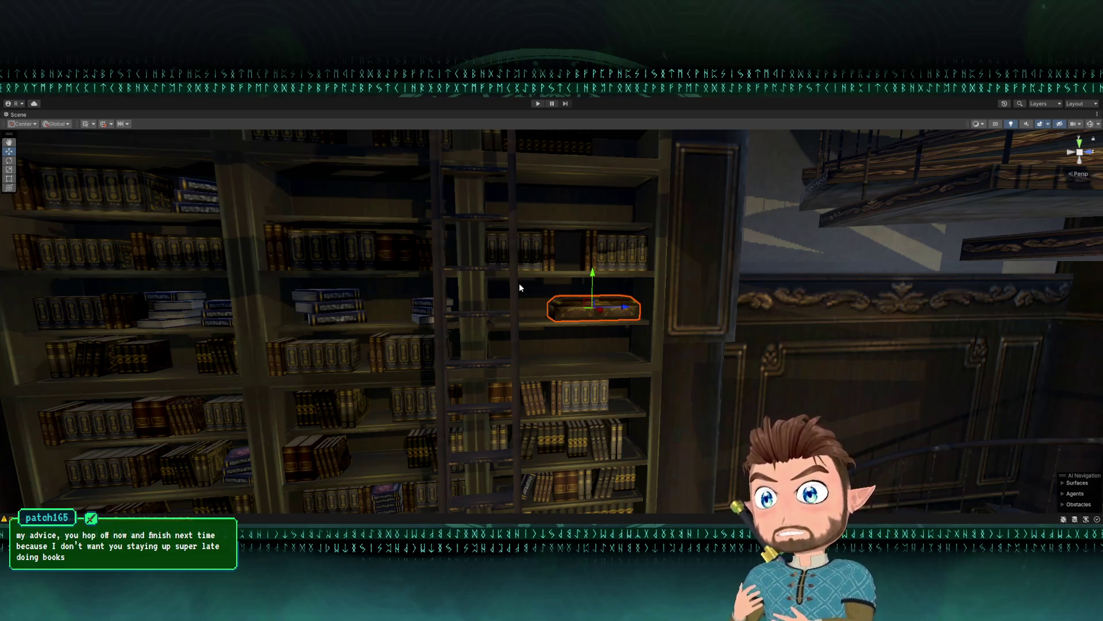
mouse_move(464, 208)
left_mouse_down()
mouse_move(556, 256)
mouse_move(546, 259)
mouse_move(572, 330)
mouse_move(438, 230)
mouse_move(377, 151)
mouse_move(415, 170)
left_mouse_up()
scroll(415, 169, "up", 10)
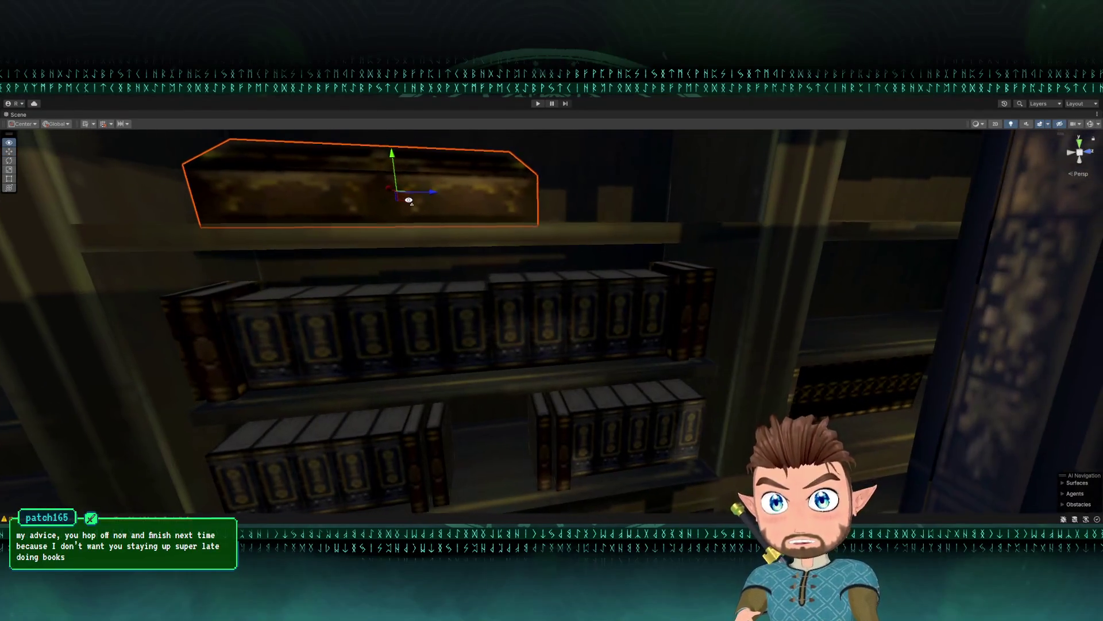
scroll(406, 198, "down", 8)
mouse_move(407, 202)
left_mouse_down()
mouse_move(503, 294)
mouse_move(492, 306)
mouse_move(545, 197)
mouse_move(490, 170)
mouse_move(433, 305)
mouse_move(426, 352)
mouse_move(510, 365)
left_mouse_up()
key("r")
key("f")
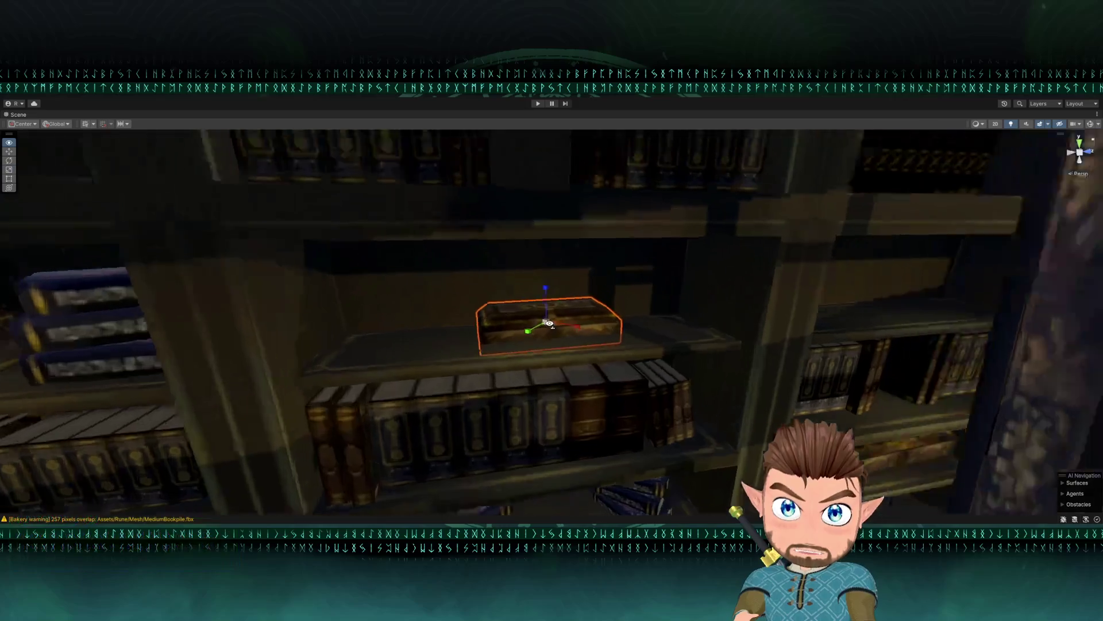
scroll(549, 324, "up", 4)
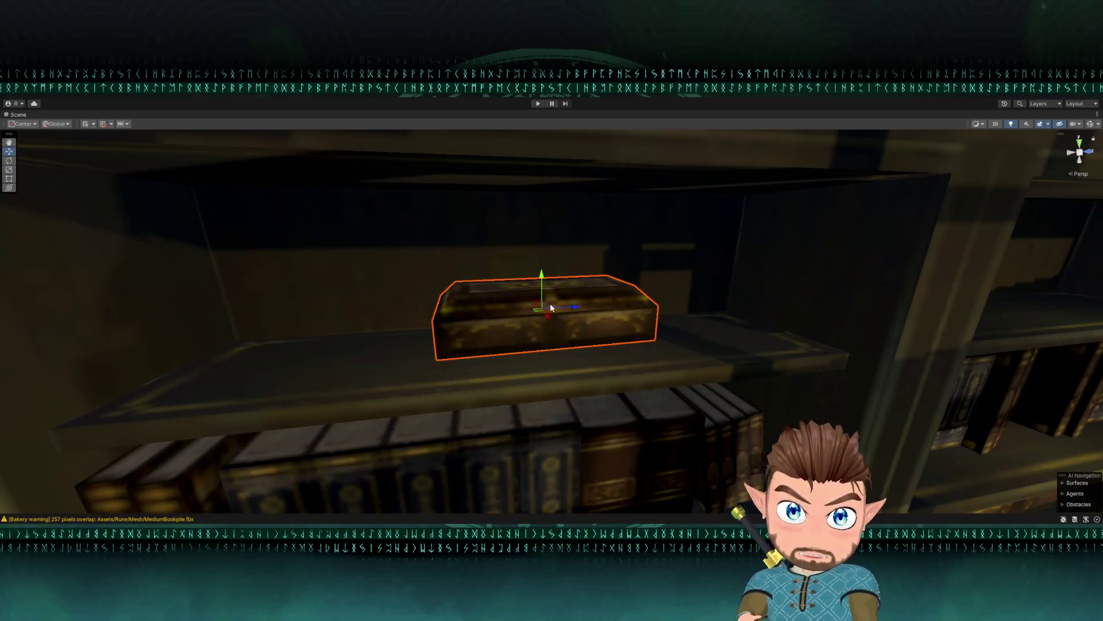